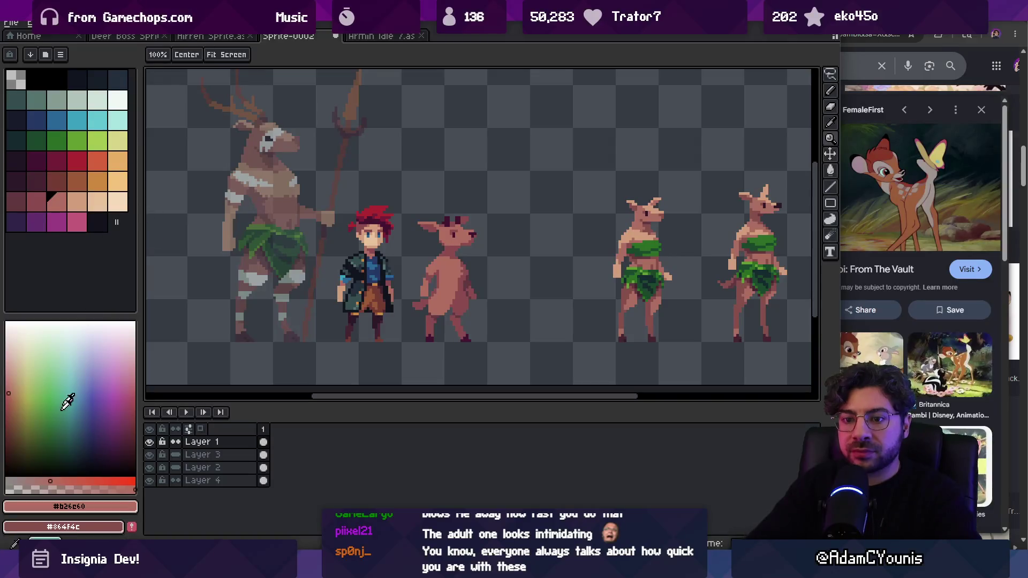
# Step: Sample the deer's pinkish body colour, select the matching palette swatch, and zoom in on the fawn
pyautogui.click(80, 478)
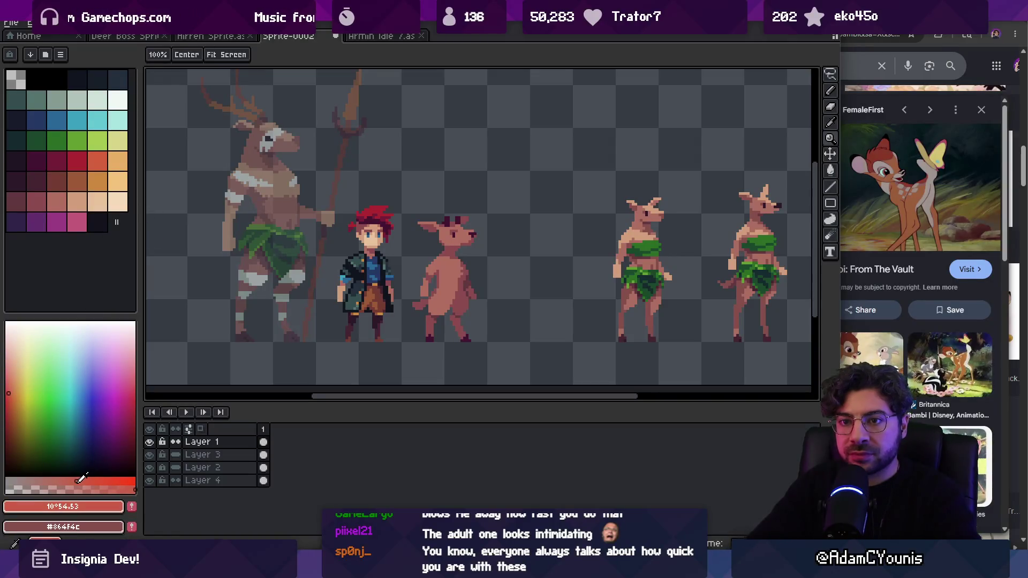
pyautogui.click(10, 54)
pyautogui.keyDown('alt'); pyautogui.click(453, 270); pyautogui.keyUp('alt')
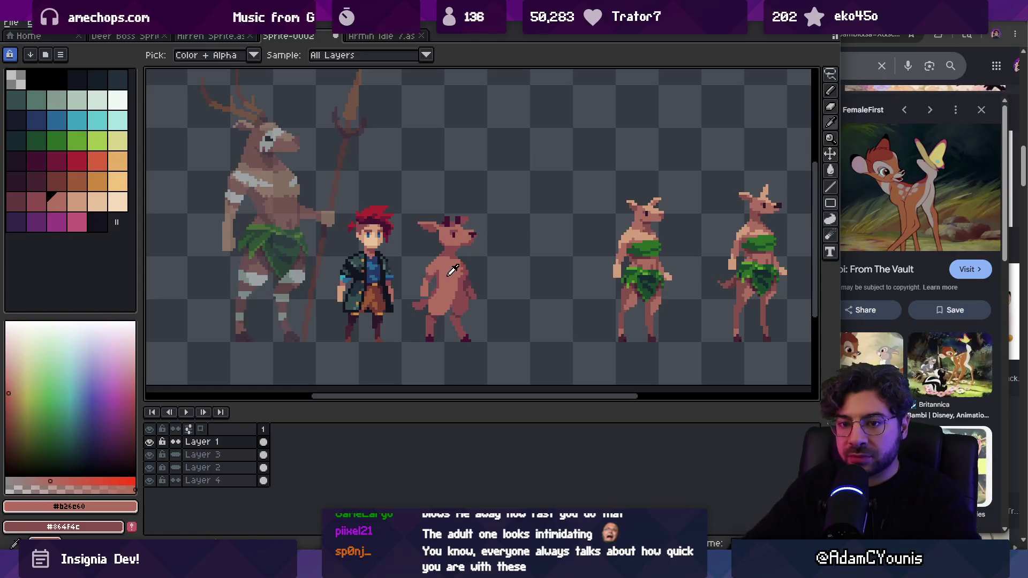
pyautogui.click(67, 477)
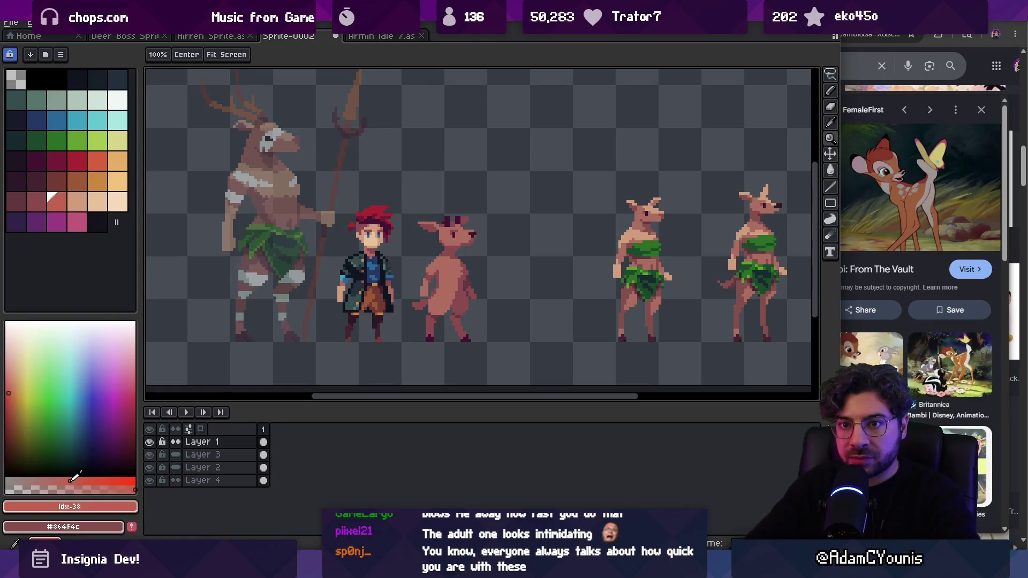
pyautogui.press('g')
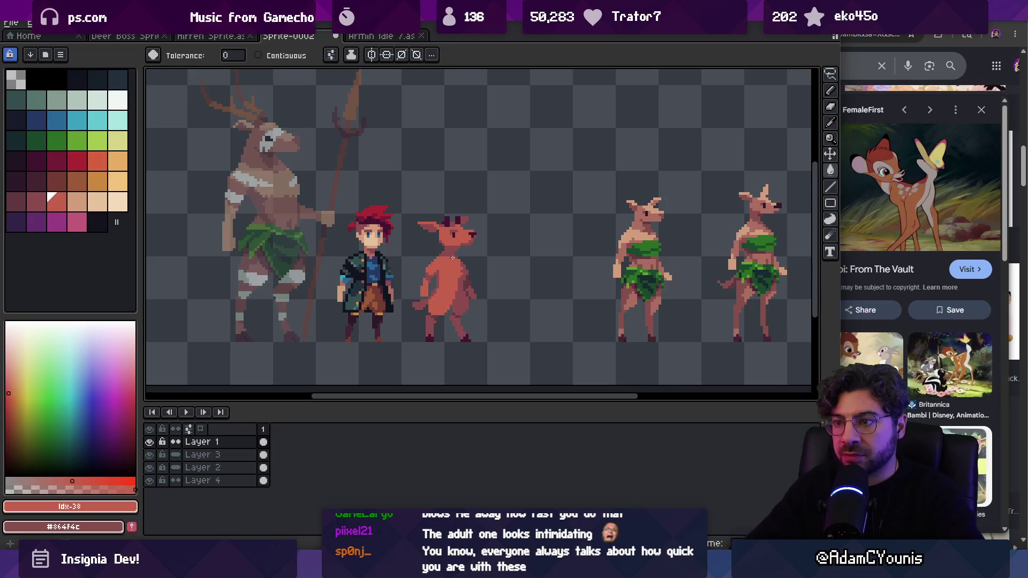
pyautogui.press('z')
pyautogui.click(441, 284)
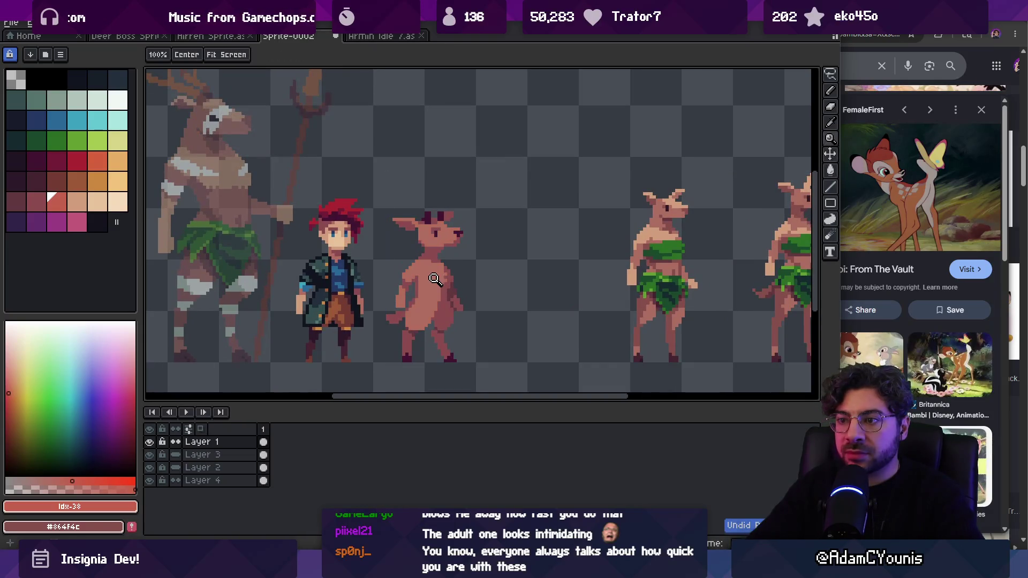
pyautogui.click(434, 280)
# Step: Choose a lighter peach swatch and fill the deer's belly and chest with it
pyautogui.click(81, 207)
pyautogui.press('b')
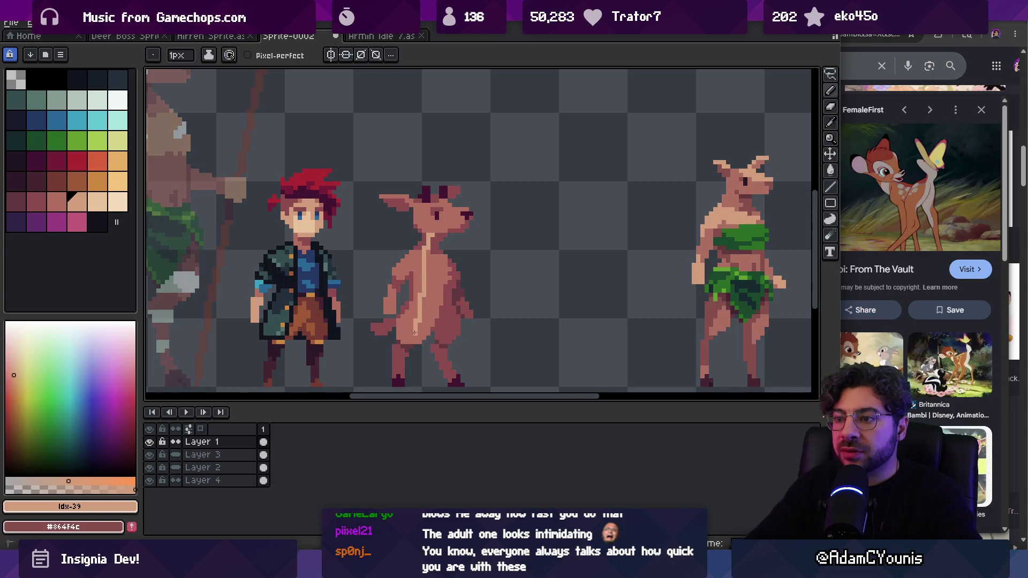
pyautogui.press('g')
pyautogui.click(433, 280)
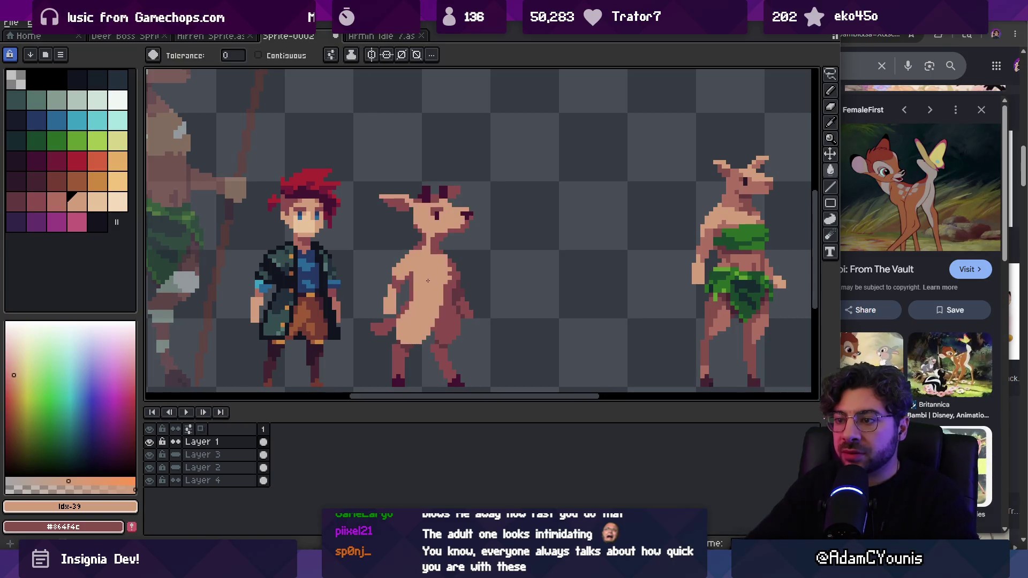
pyautogui.hotkey('ctrl', 'z')
pyautogui.click(434, 280)
# Step: Touch up the belly edge with the base colour, then sample the peach and base colours
pyautogui.keyDown('alt'); pyautogui.click(440, 302); pyautogui.keyUp('alt')
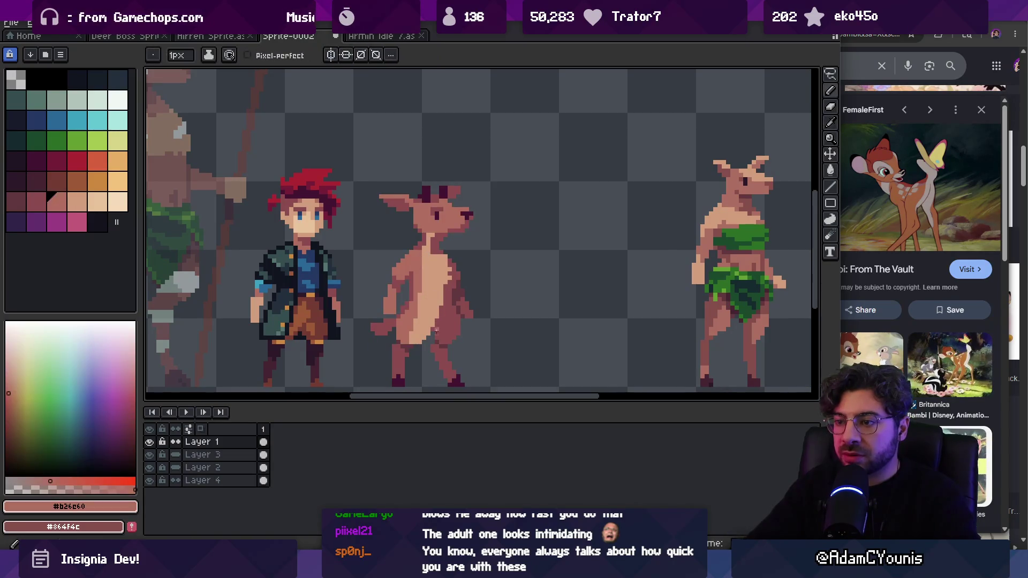
pyautogui.click(446, 324)
pyautogui.press('alt')
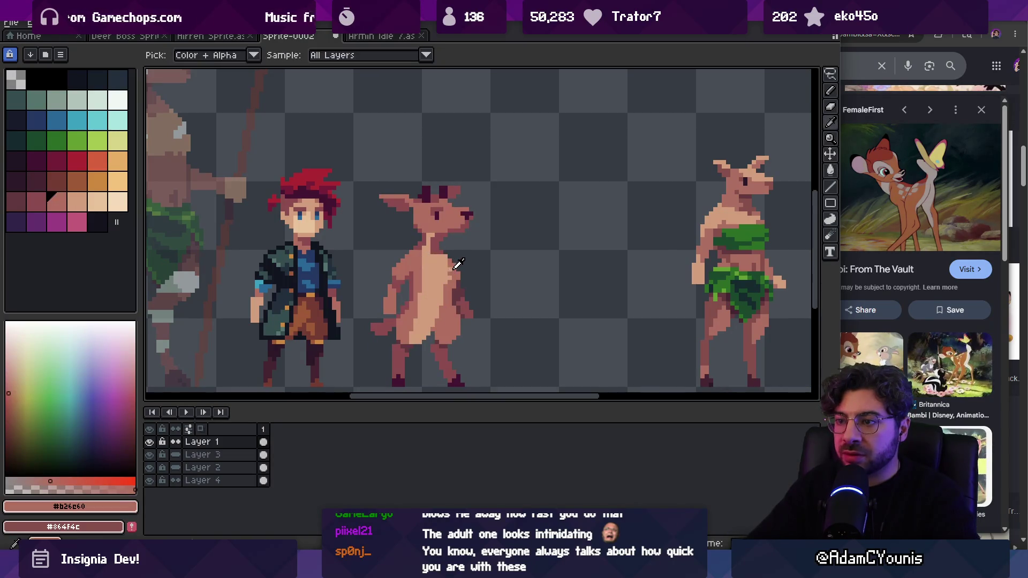
pyautogui.keyDown('alt'); pyautogui.click(436, 241); pyautogui.keyUp('alt')
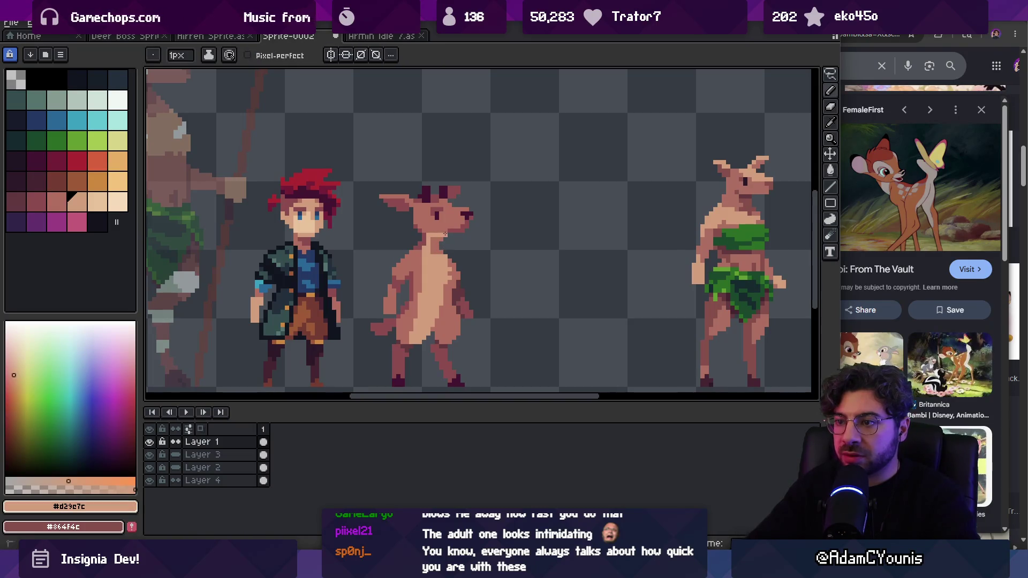
pyautogui.keyDown('alt'); pyautogui.click(438, 237); pyautogui.keyUp('alt')
# Step: Zoom in on the fawn and eyedrop its base body colour
pyautogui.press('z')
pyautogui.scroll(-4, 431, 242)
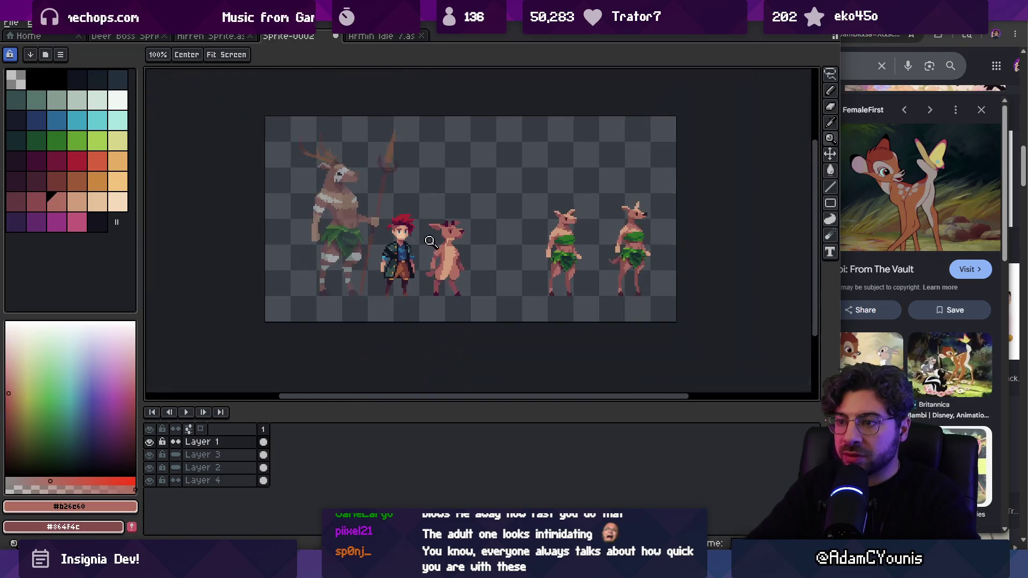
pyautogui.click(447, 249)
pyautogui.press('alt')
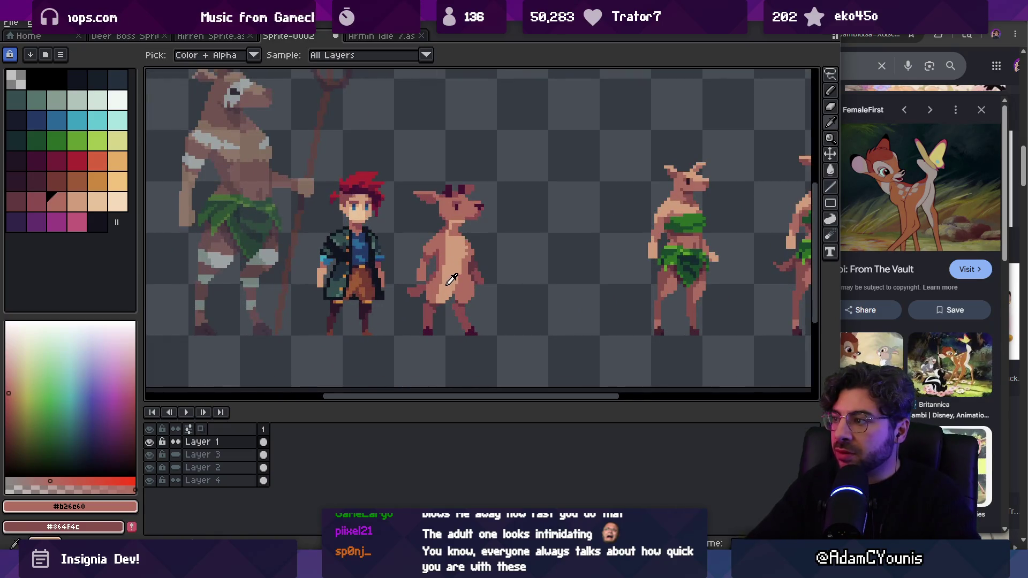
pyautogui.keyDown('alt'); pyautogui.click(437, 282); pyautogui.keyUp('alt')
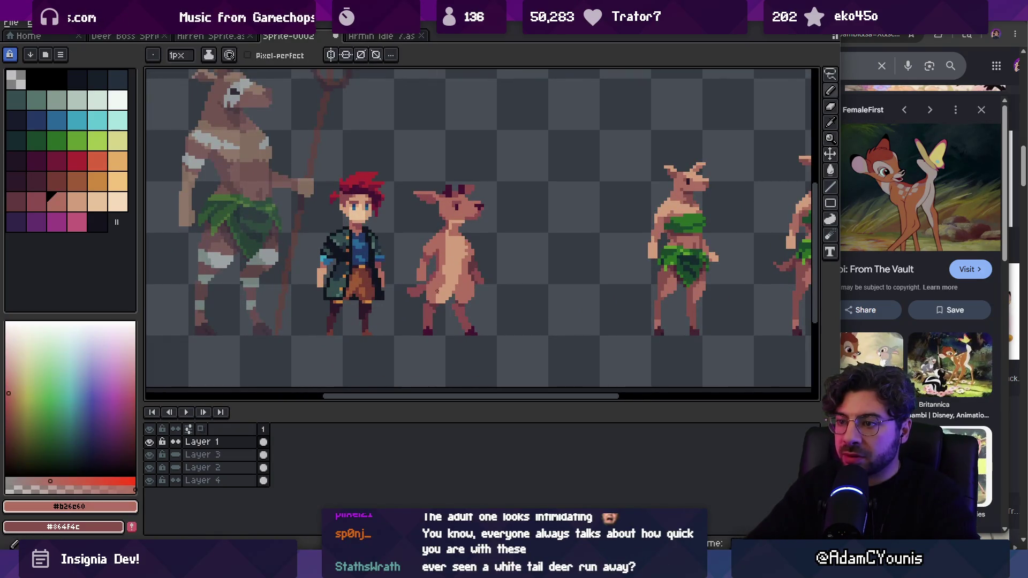
pyautogui.keyDown('alt'); pyautogui.click(444, 270); pyautogui.keyUp('alt')
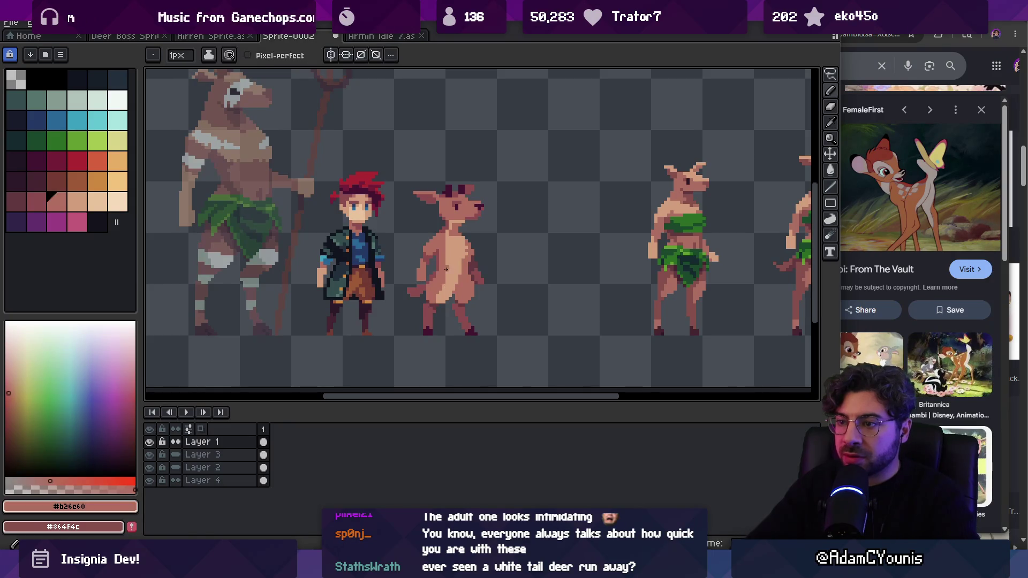
# Step: Fill the deer's side with an orange-brown palette swatch
pyautogui.press('z')
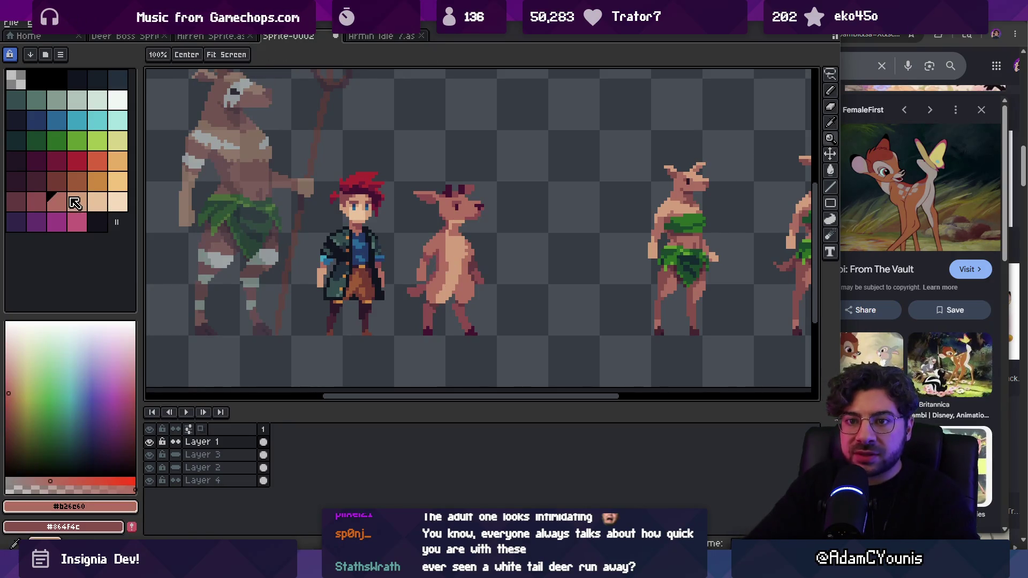
pyautogui.click(57, 202)
pyautogui.click(77, 182)
pyautogui.press('g')
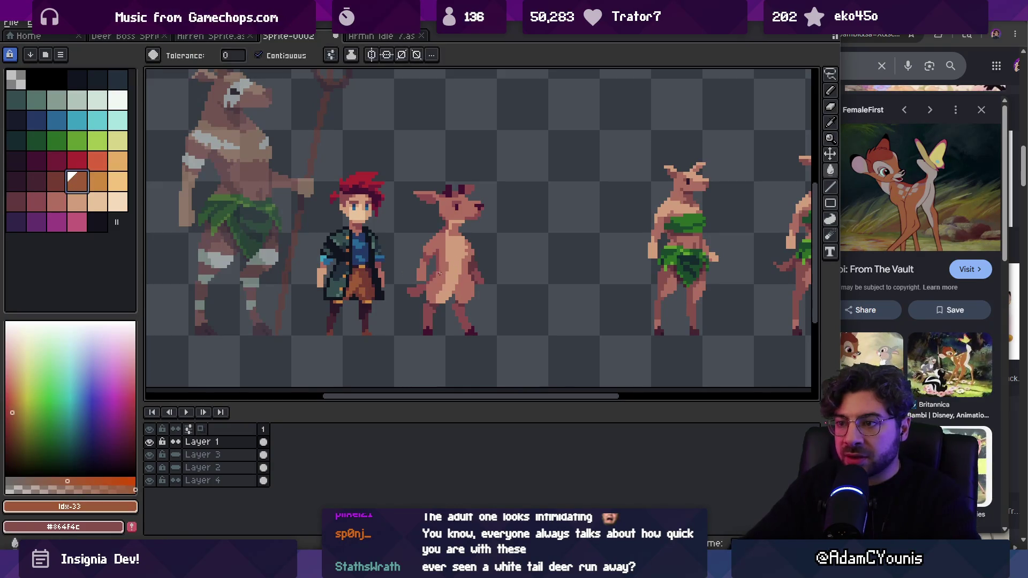
pyautogui.click(439, 274)
pyautogui.press('z')
pyautogui.click(459, 270)
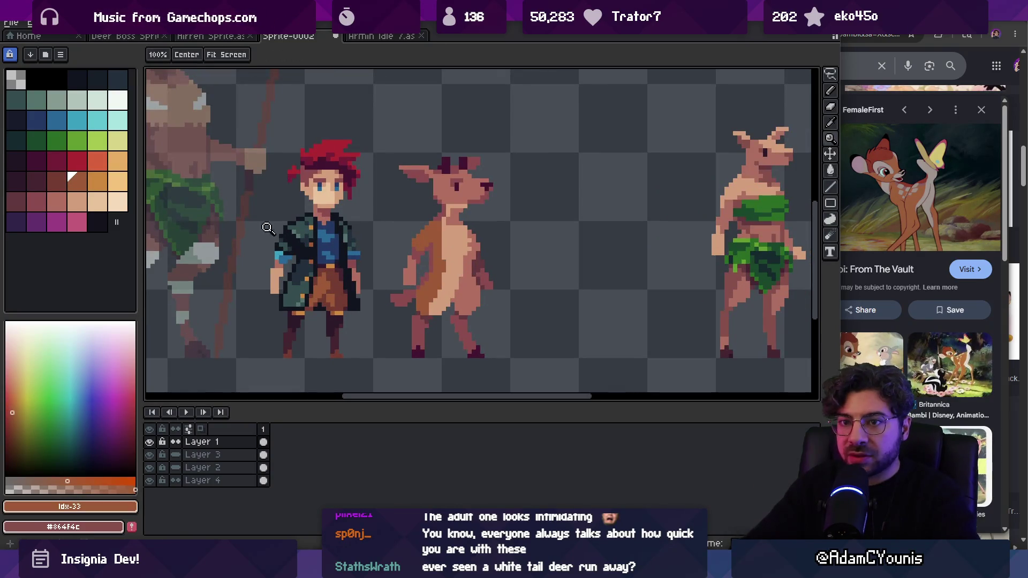
# Step: With a darker brown and Contiguous fill enabled, shade the deer's lower leg
pyautogui.click(52, 182)
pyautogui.press('g')
pyautogui.click(428, 257)
pyautogui.click(428, 256)
pyautogui.hotkey('ctrl', 'z')
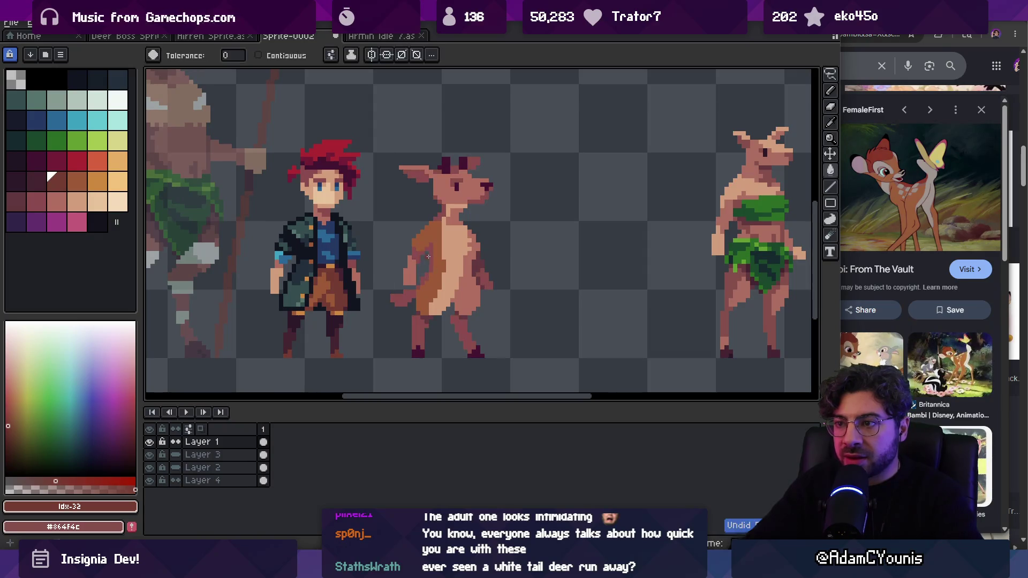
pyautogui.press('c')
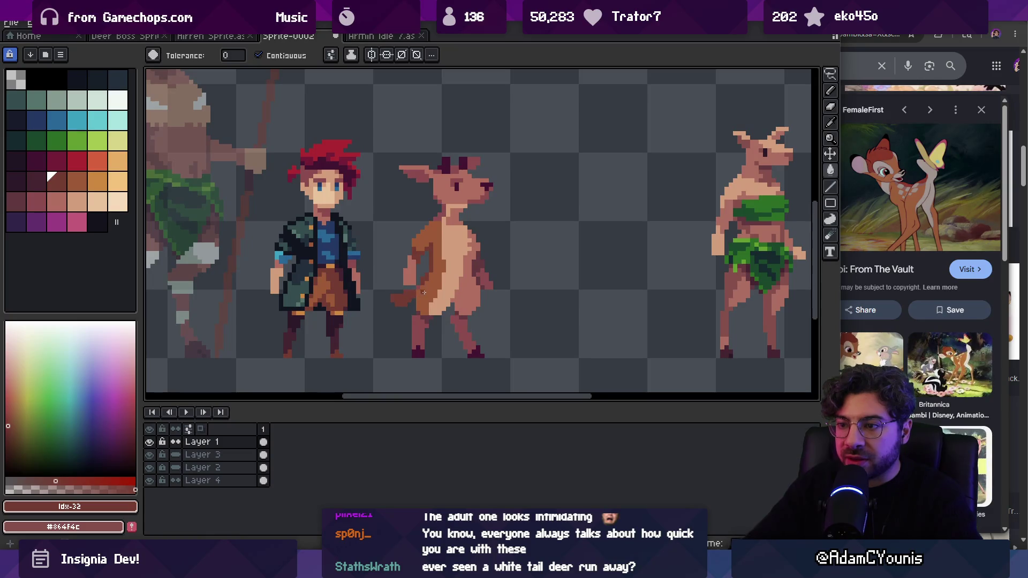
pyautogui.click(460, 328)
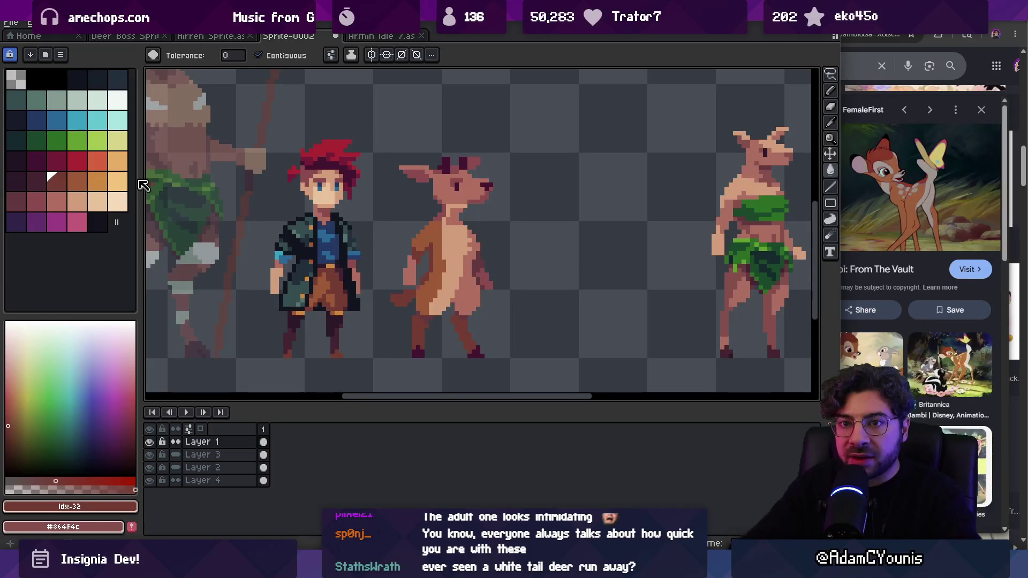
pyautogui.press('[')
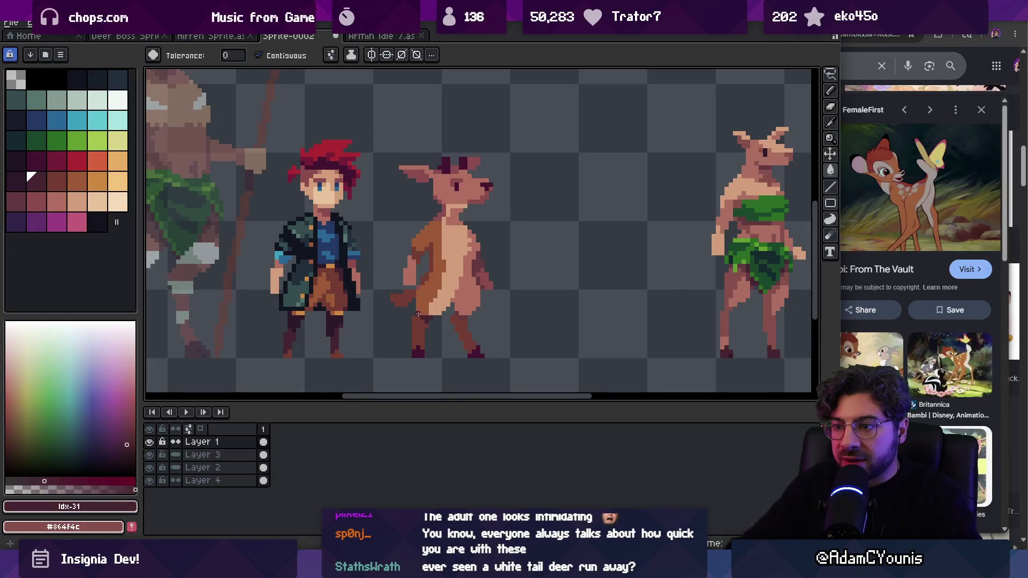
# Step: Fill the pink front arm and a leftover pink pixel with the side's brown, then take the darker swatch
pyautogui.scroll(1, 479, 268)
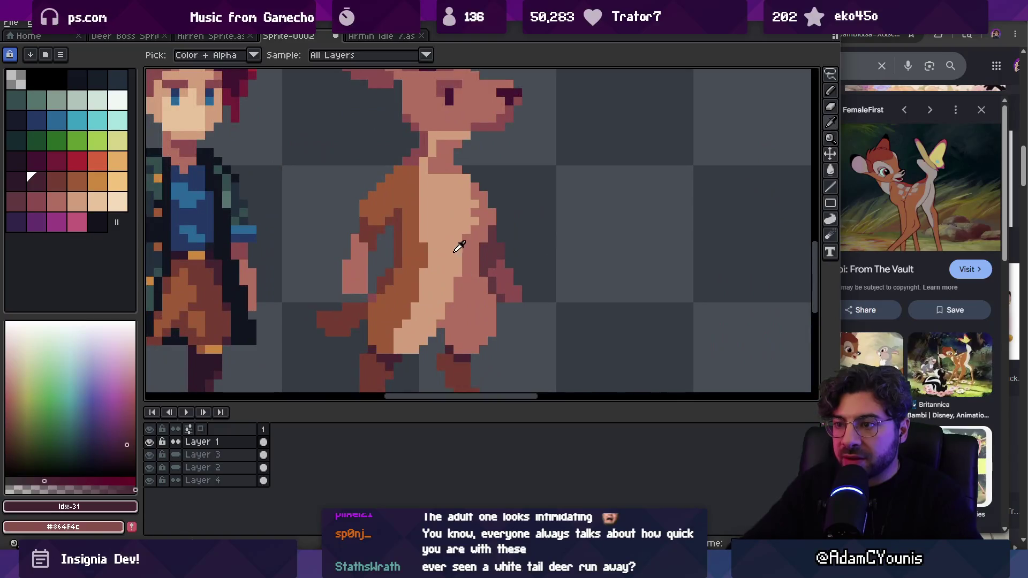
pyautogui.scroll(1, 466, 257)
pyautogui.keyDown('alt'); pyautogui.click(430, 274); pyautogui.keyUp('alt')
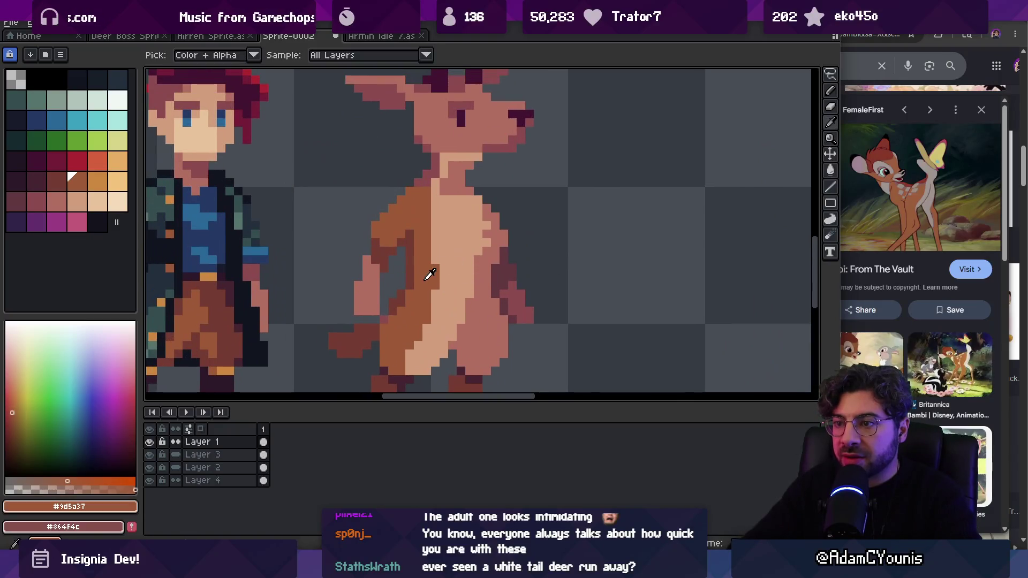
pyautogui.click(513, 299)
pyautogui.click(492, 276)
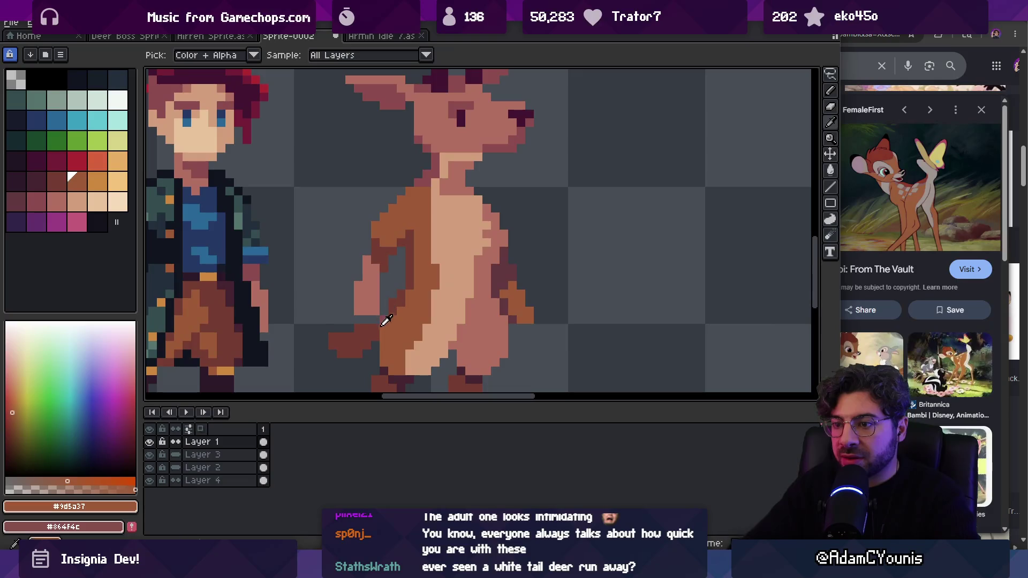
pyautogui.press('[')
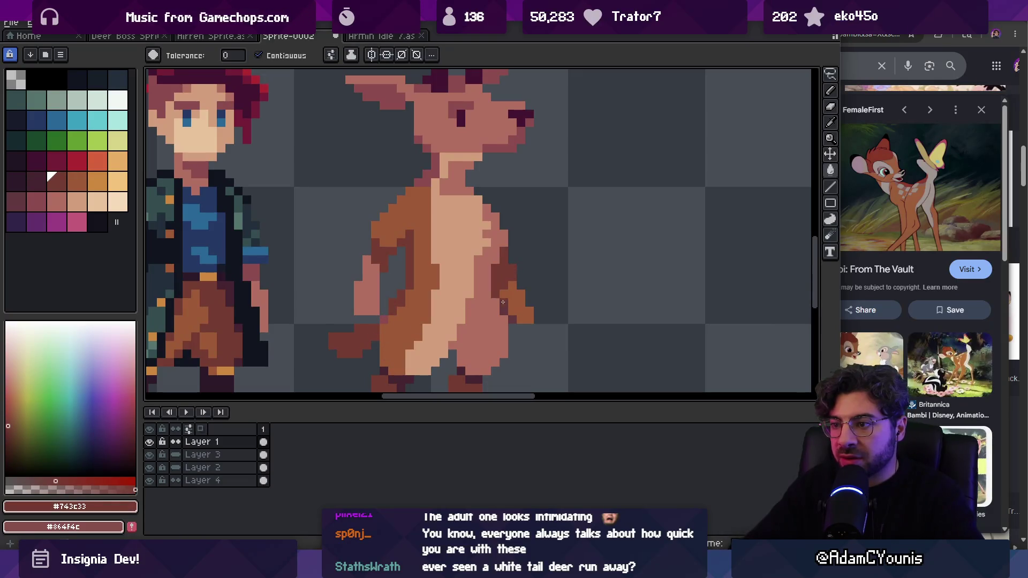
pyautogui.scroll(-3, 513, 319)
pyautogui.scroll(3, 490, 294)
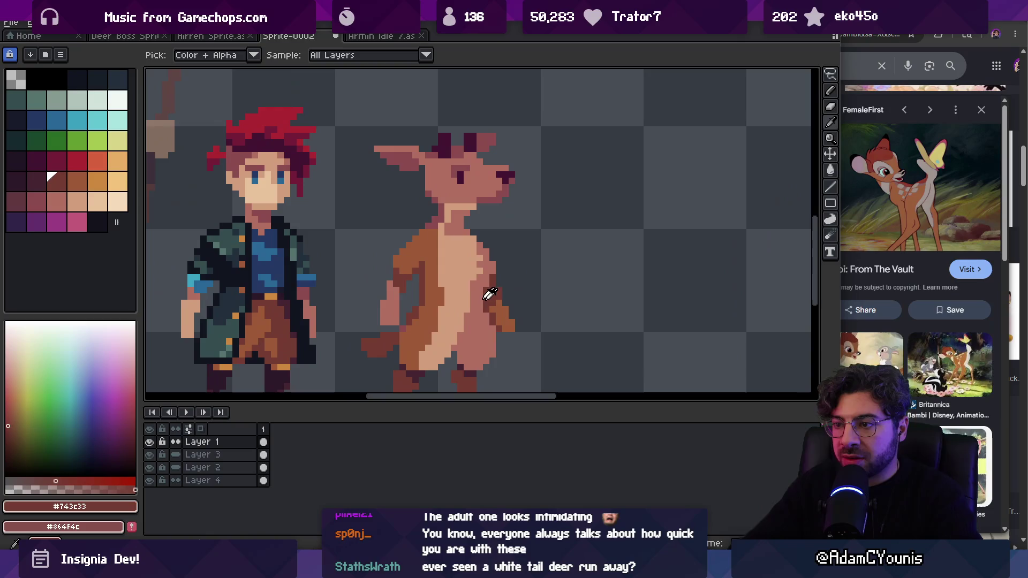
pyautogui.keyDown('alt'); pyautogui.click(431, 253); pyautogui.keyUp('alt')
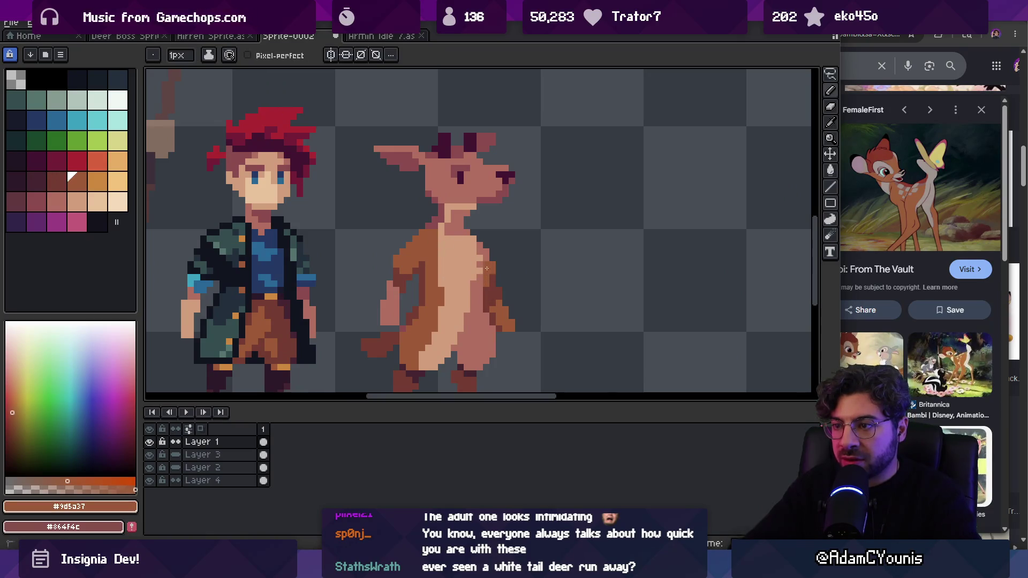
# Step: Fill the deer's pink head with brown and darken parts of the neck and muzzle
pyautogui.scroll(-3, 483, 284)
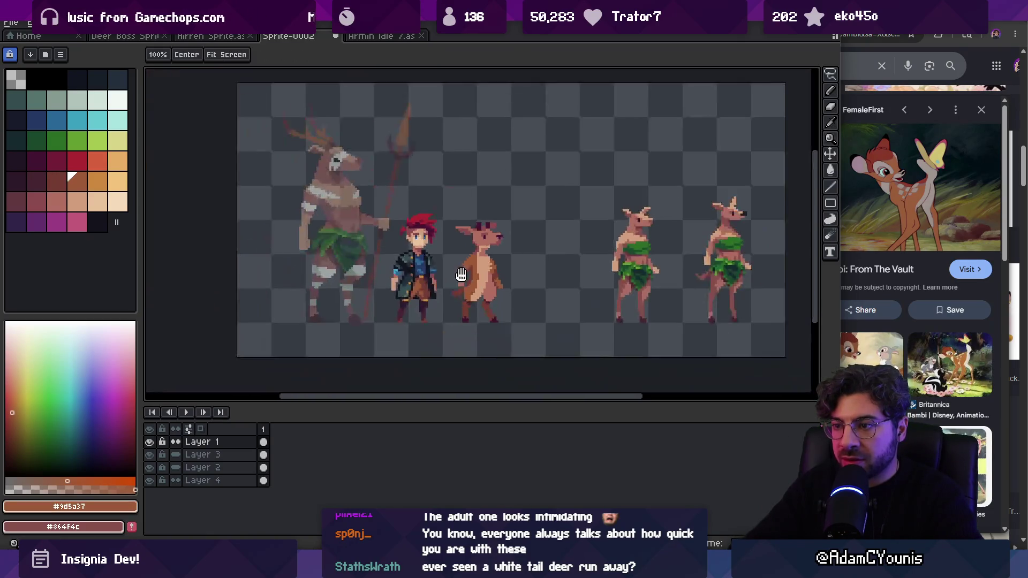
pyautogui.scroll(4, 461, 288)
pyautogui.press('g')
pyautogui.click(454, 242)
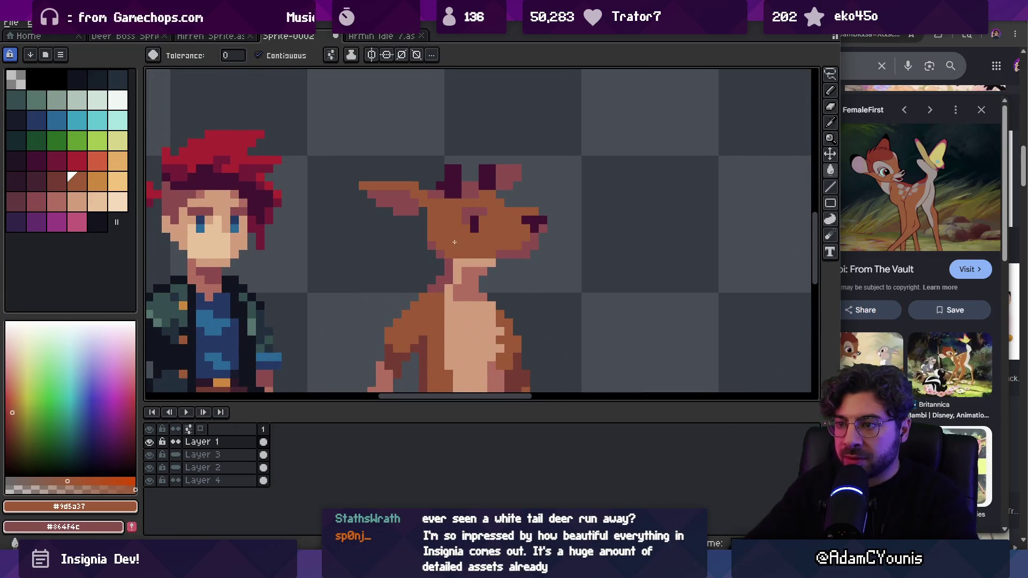
pyautogui.keyDown('alt'); pyautogui.click(420, 338); pyautogui.keyUp('alt')
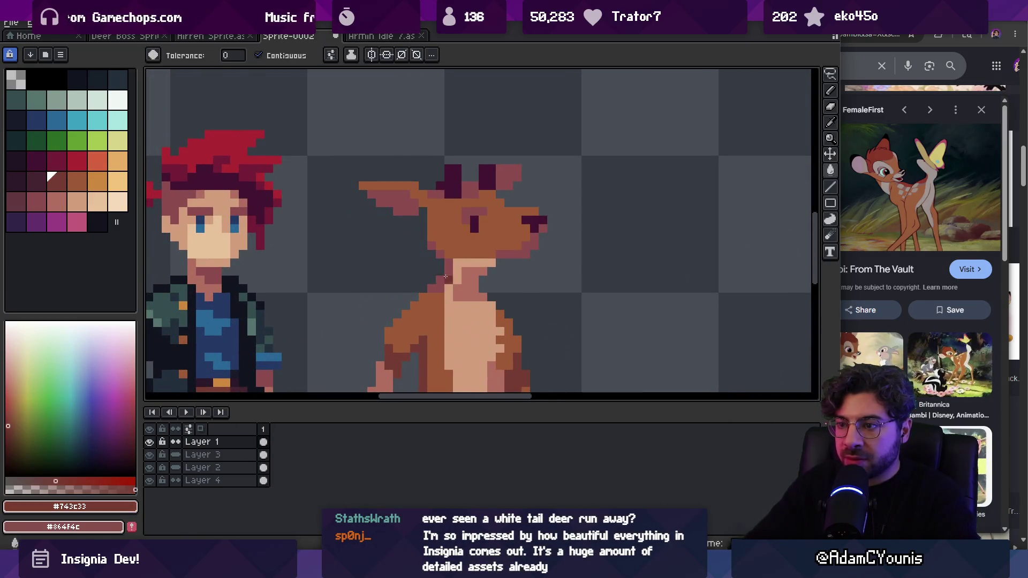
pyautogui.click(450, 270)
pyautogui.press('space')
pyautogui.moveTo(477, 244); pyautogui.dragTo(472, 261)
pyautogui.click(501, 267)
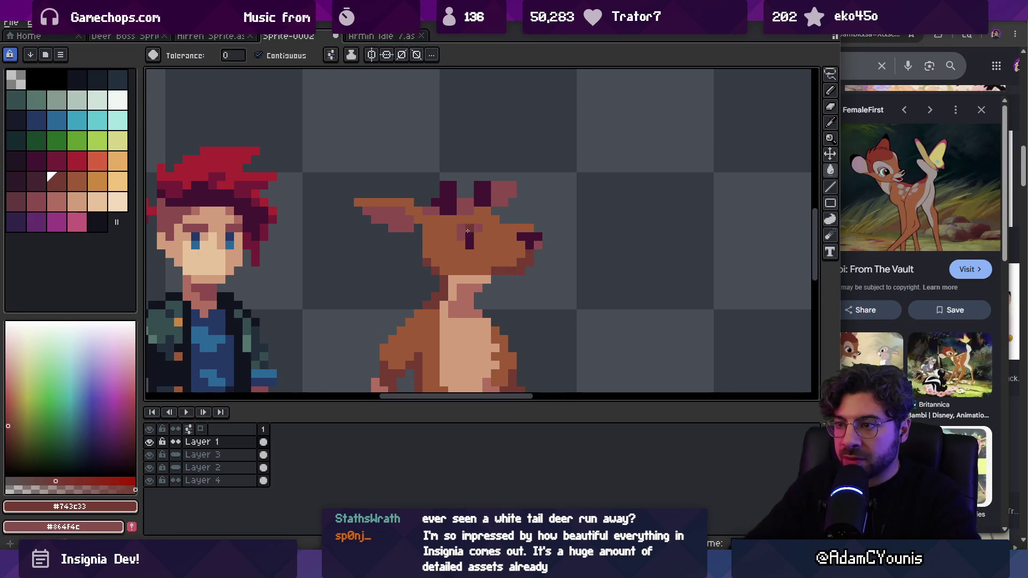
pyautogui.press('space')
# Step: Pick the #b26c60 and #743c33 browns and paint a row of pixels along the neck
pyautogui.scroll(-5, 486, 208)
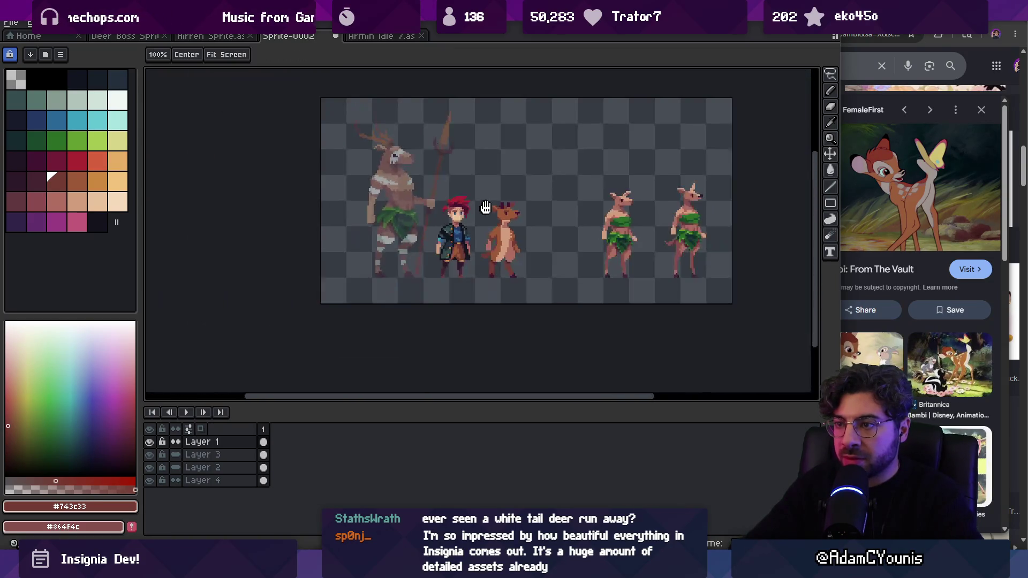
pyautogui.scroll(5, 486, 207)
pyautogui.keyDown('alt'); pyautogui.click(485, 212); pyautogui.keyUp('alt')
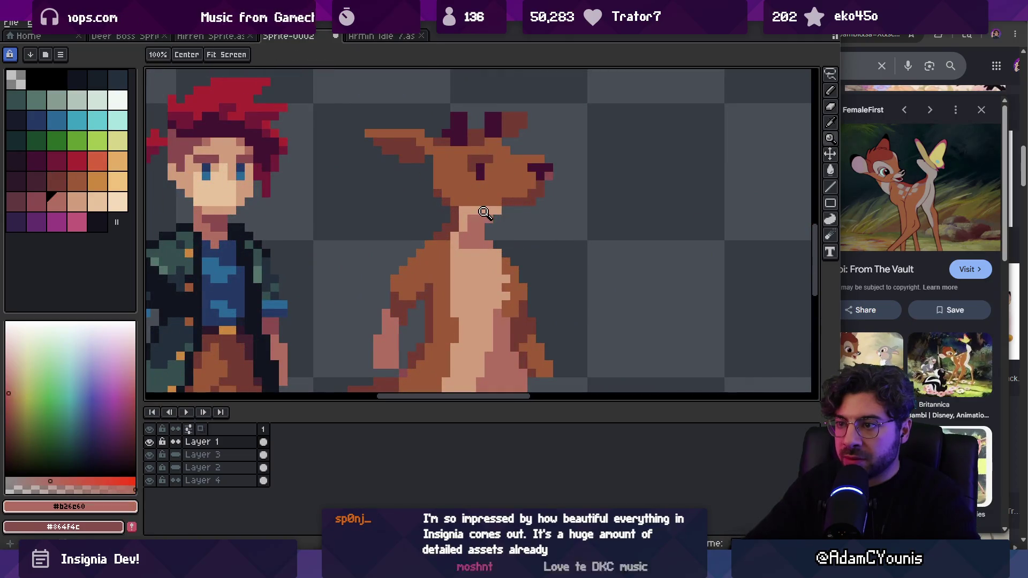
pyautogui.keyDown('alt'); pyautogui.click(466, 211); pyautogui.keyUp('alt')
pyautogui.keyDown('alt'); pyautogui.click(487, 211); pyautogui.keyUp('alt')
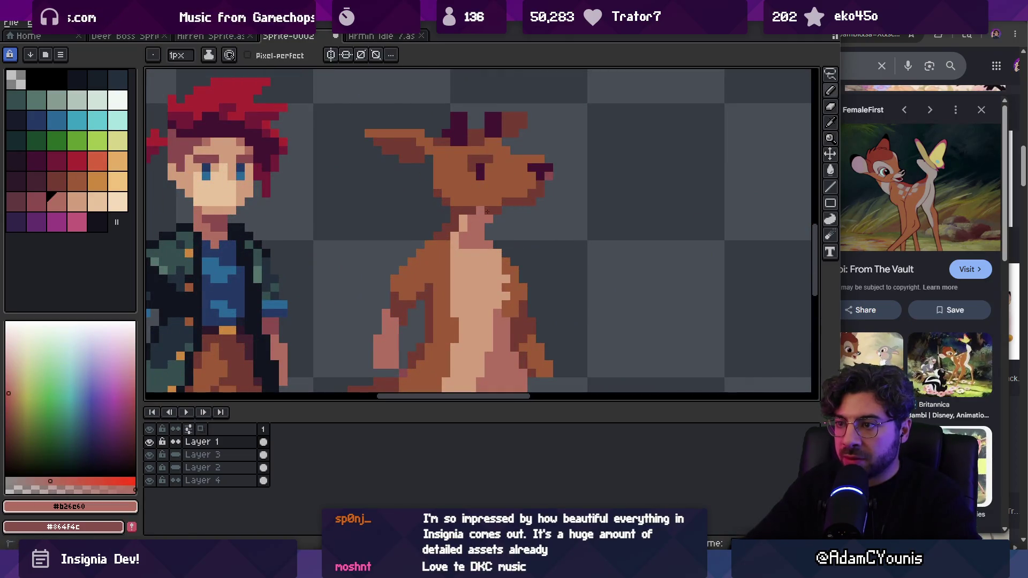
pyautogui.keyDown('alt'); pyautogui.click(484, 219); pyautogui.keyUp('alt')
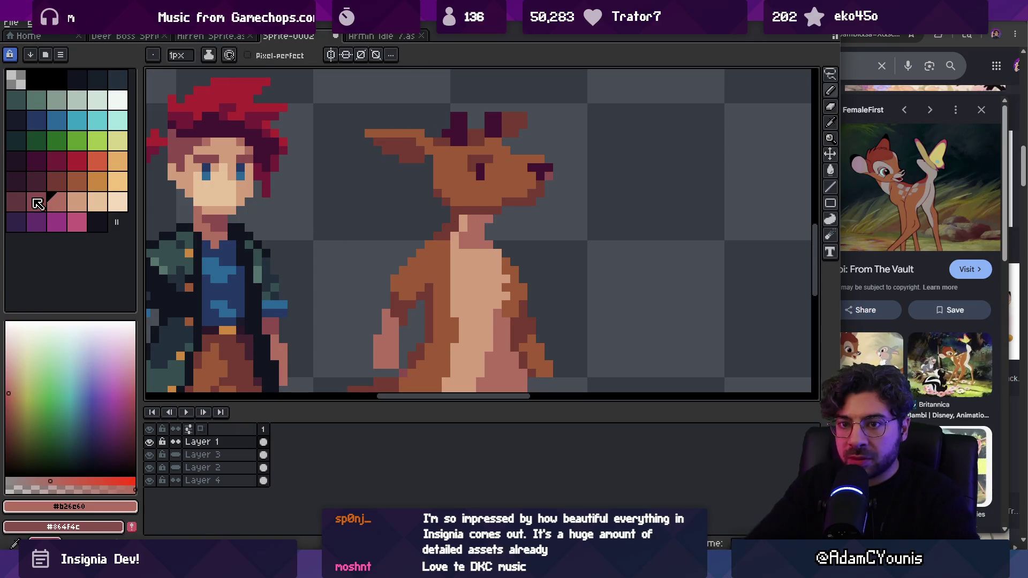
pyautogui.moveTo(471, 211); pyautogui.dragTo(489, 211)
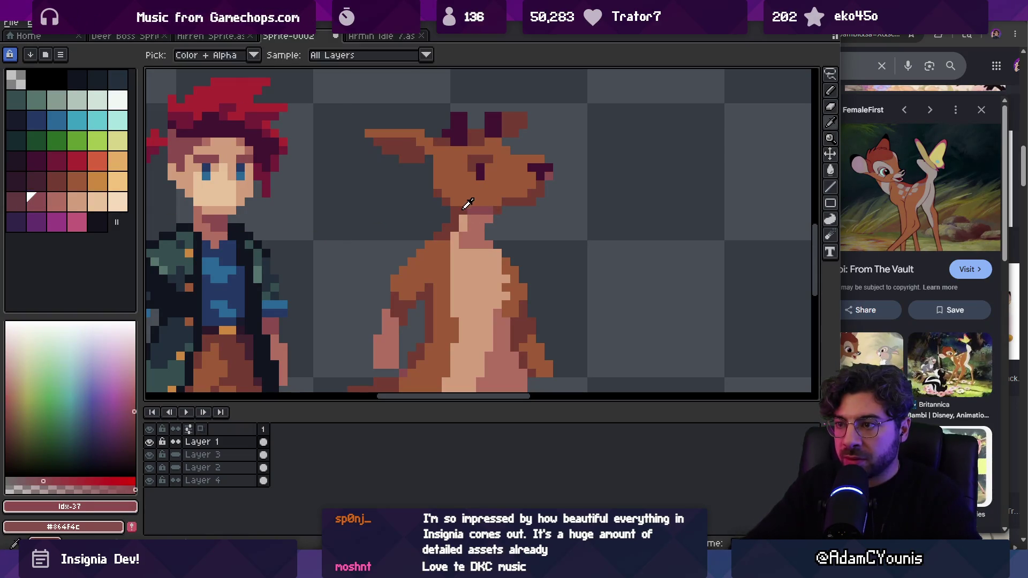
# Step: With the pencil, sample #743c33, #b26c60, light tan #d29c7c and #9d5a37 for the eye highlight
pyautogui.keyDown('alt'); pyautogui.click(470, 208); pyautogui.keyUp('alt')
pyautogui.keyDown('alt'); pyautogui.click(472, 199); pyautogui.keyUp('alt')
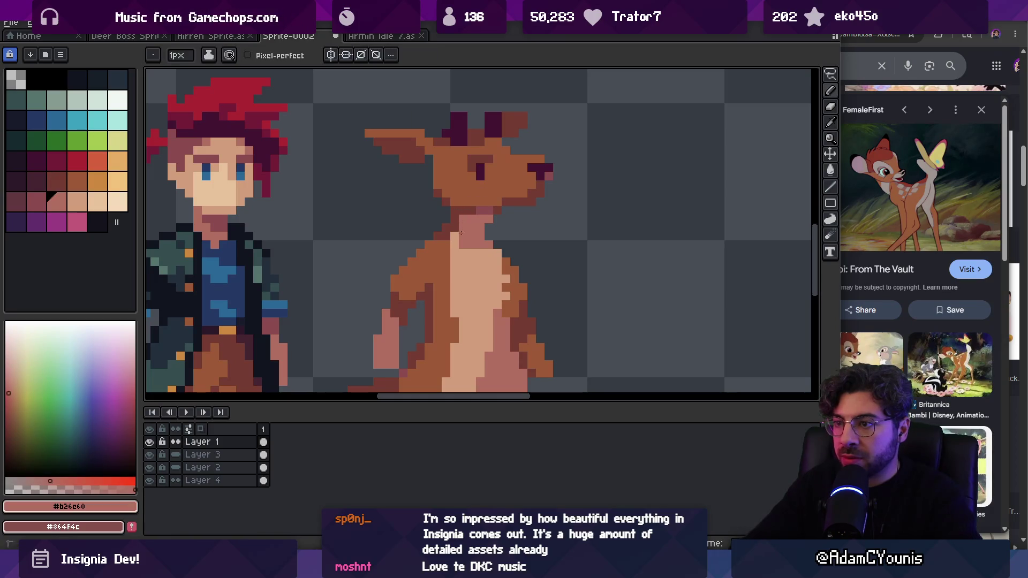
pyautogui.scroll(-5, 474, 224)
pyautogui.scroll(2, 481, 237)
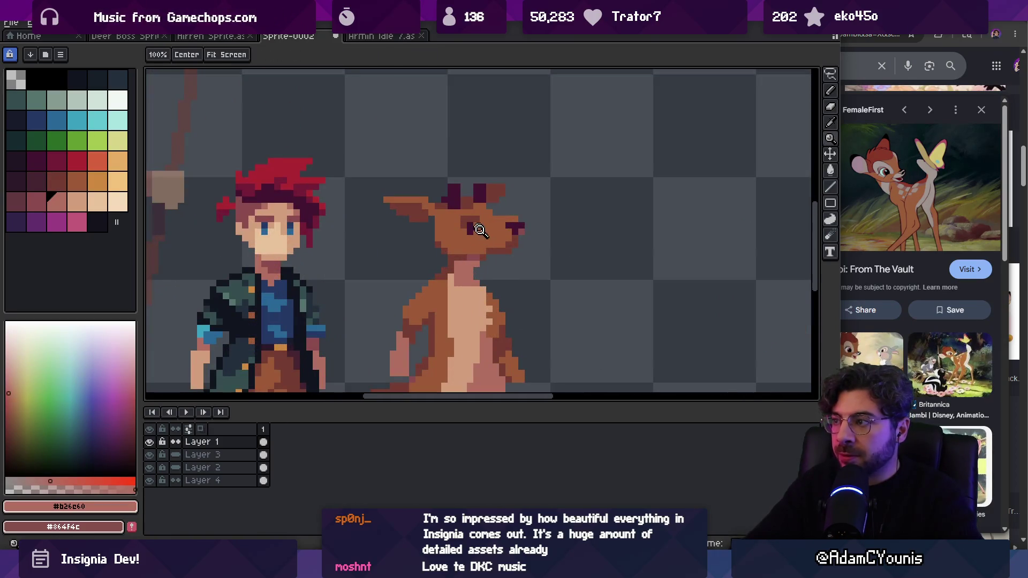
pyautogui.press('b')
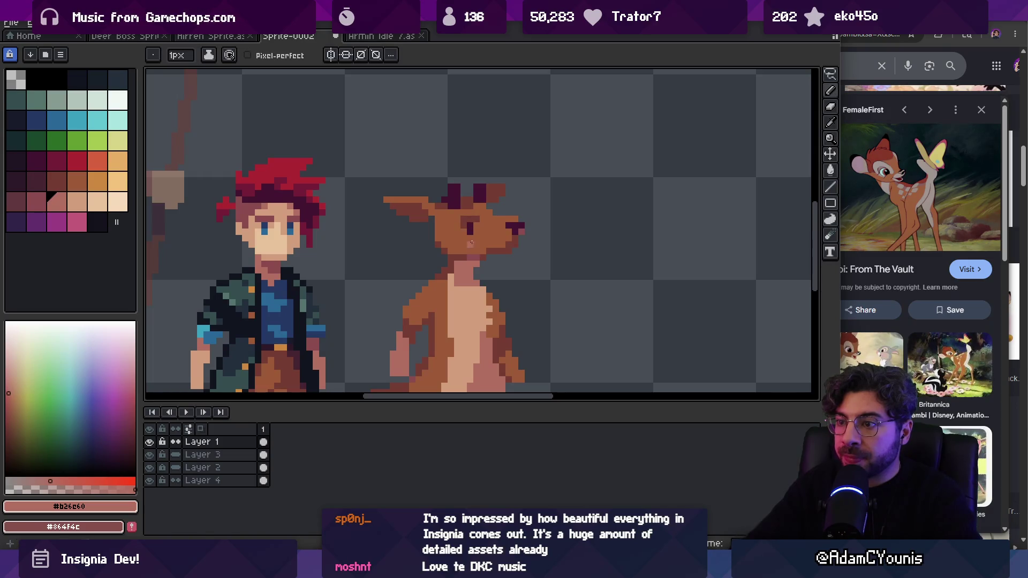
pyautogui.keyDown('alt'); pyautogui.click(474, 229); pyautogui.keyUp('alt')
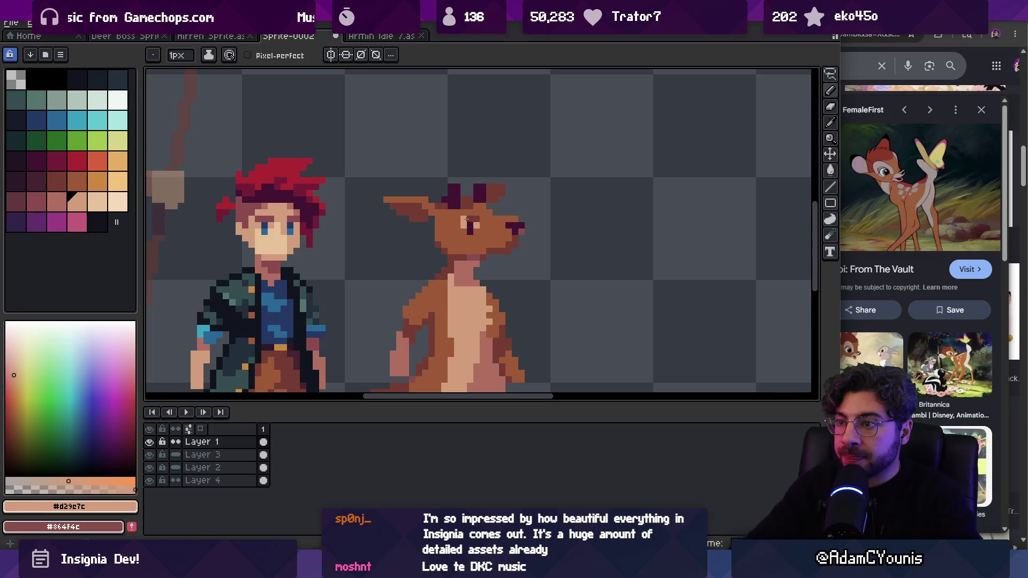
pyautogui.keyDown('alt'); pyautogui.click(474, 213); pyautogui.keyUp('alt')
# Step: Alternate between the eye's light tan #d29c7c and the neck's brown to extend the tan around the eye and snout
pyautogui.scroll(-4, 480, 207)
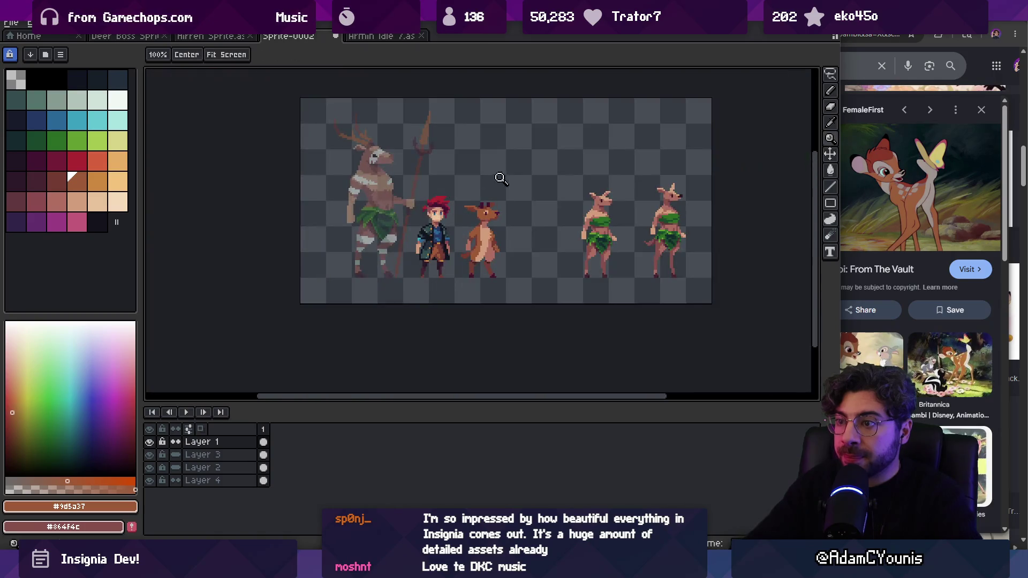
pyautogui.scroll(4, 496, 199)
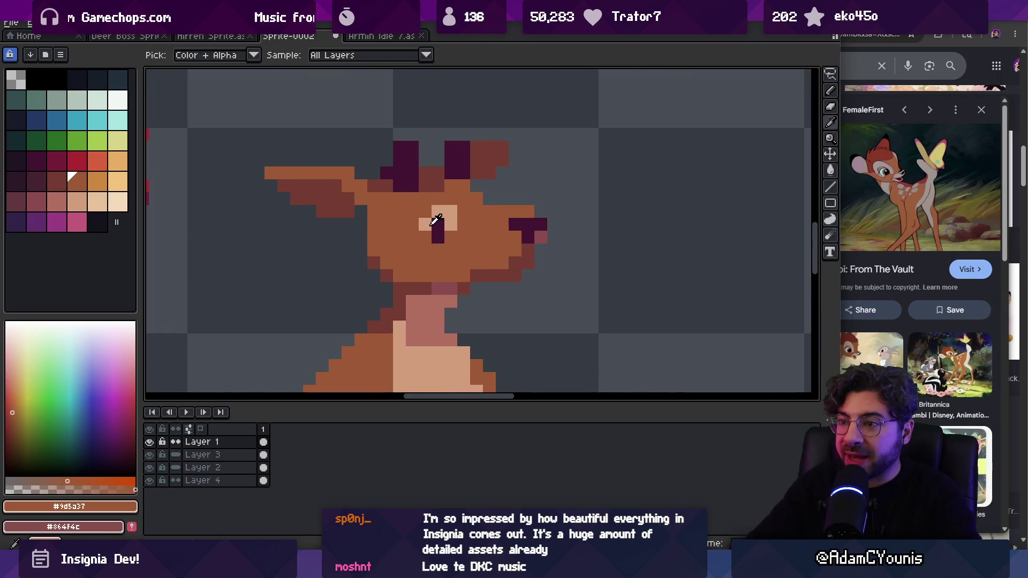
pyautogui.keyDown('alt'); pyautogui.click(445, 232); pyautogui.keyUp('alt')
pyautogui.keyDown('alt'); pyautogui.click(448, 298); pyautogui.keyUp('alt')
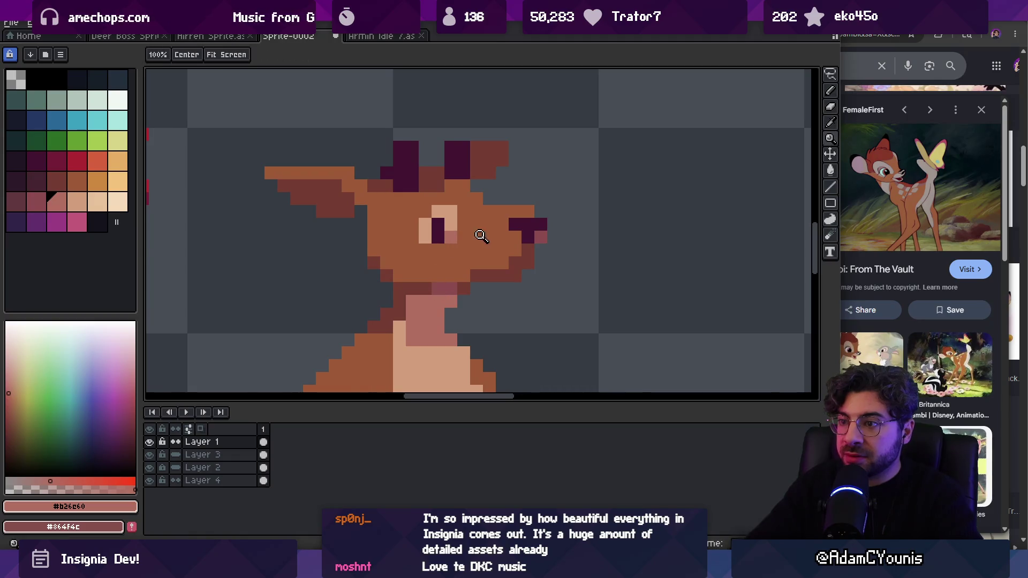
pyautogui.scroll(-4, 482, 234)
pyautogui.scroll(4, 511, 225)
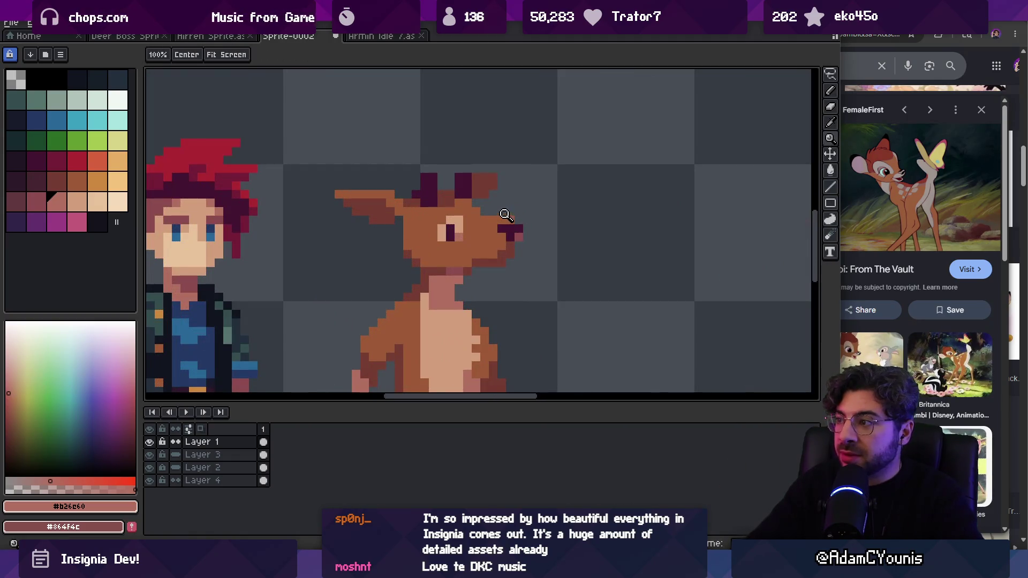
pyautogui.press('alt')
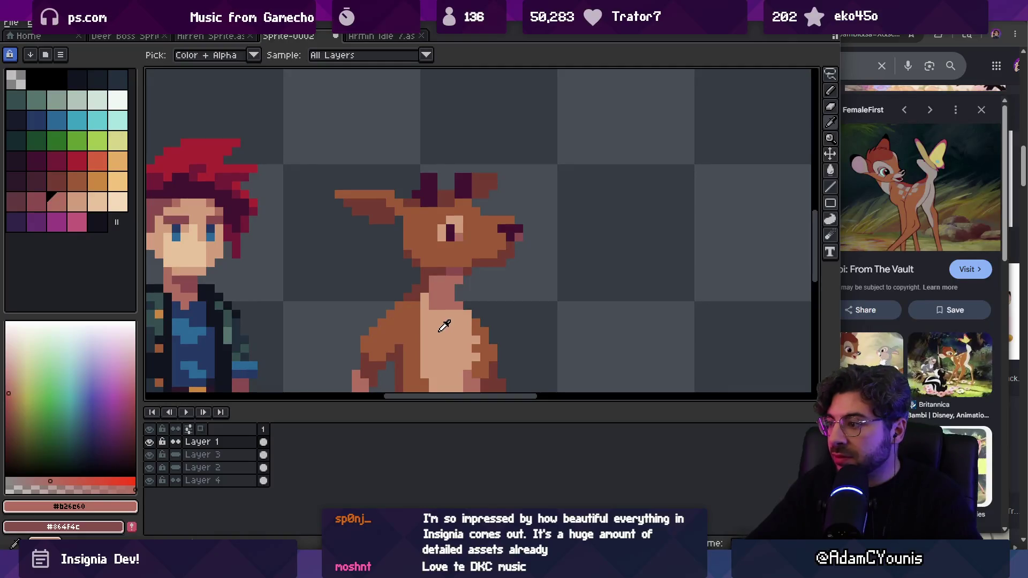
pyautogui.keyDown('alt'); pyautogui.click(461, 223); pyautogui.keyUp('alt')
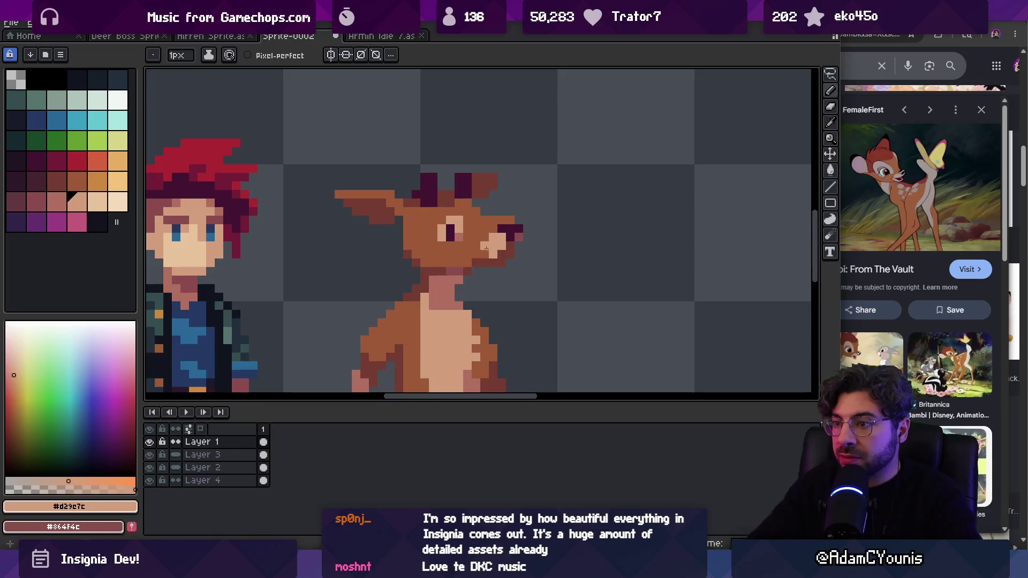
pyautogui.keyDown('alt'); pyautogui.click(470, 277); pyautogui.keyUp('alt')
# Step: Touch up several pixels on the deer's snout and nose with the pencil
pyautogui.press('z')
pyautogui.scroll(-5, 483, 239)
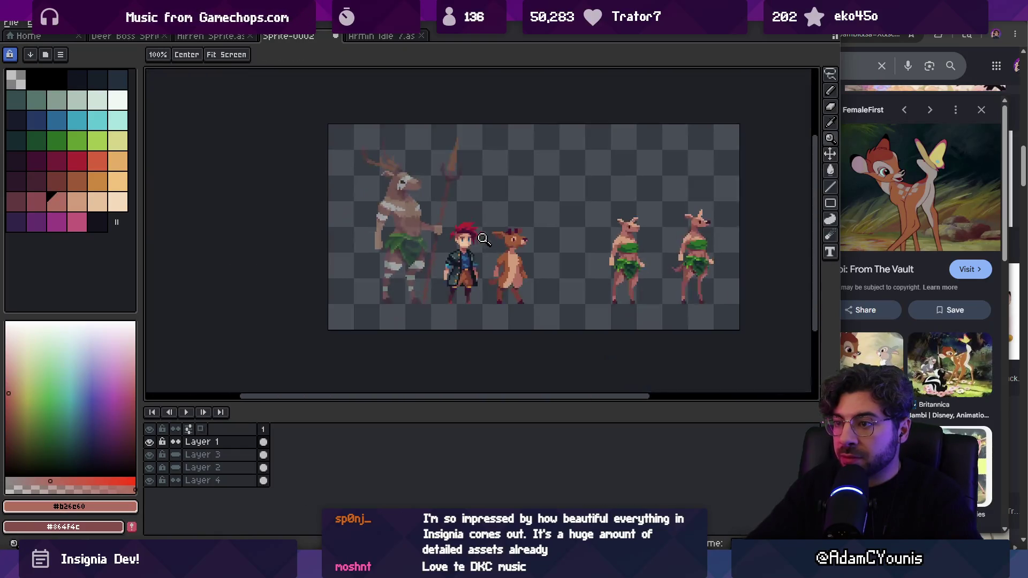
pyautogui.scroll(5, 530, 237)
pyautogui.press('b')
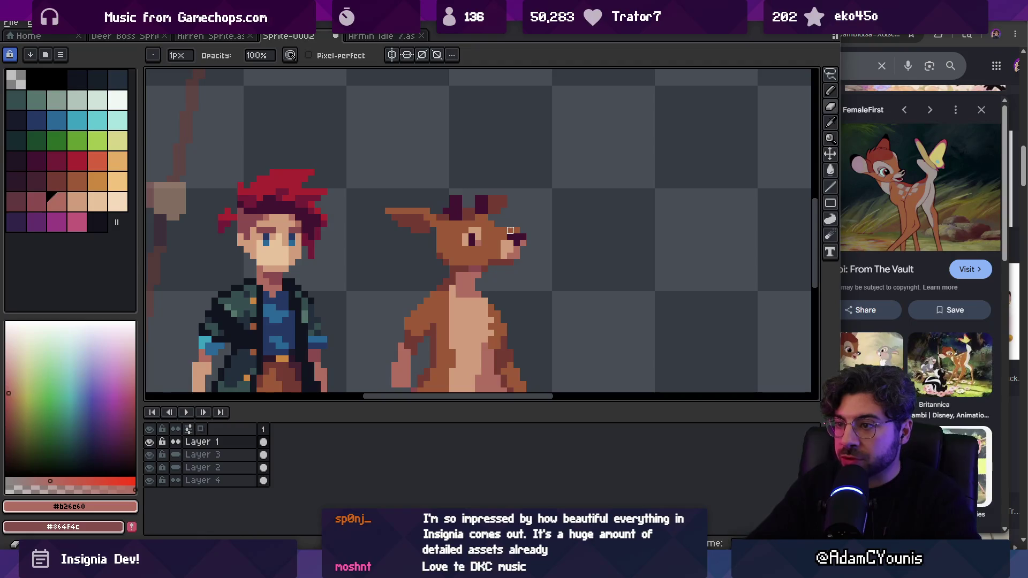
pyautogui.keyDown('alt'); pyautogui.click(513, 239); pyautogui.keyUp('alt')
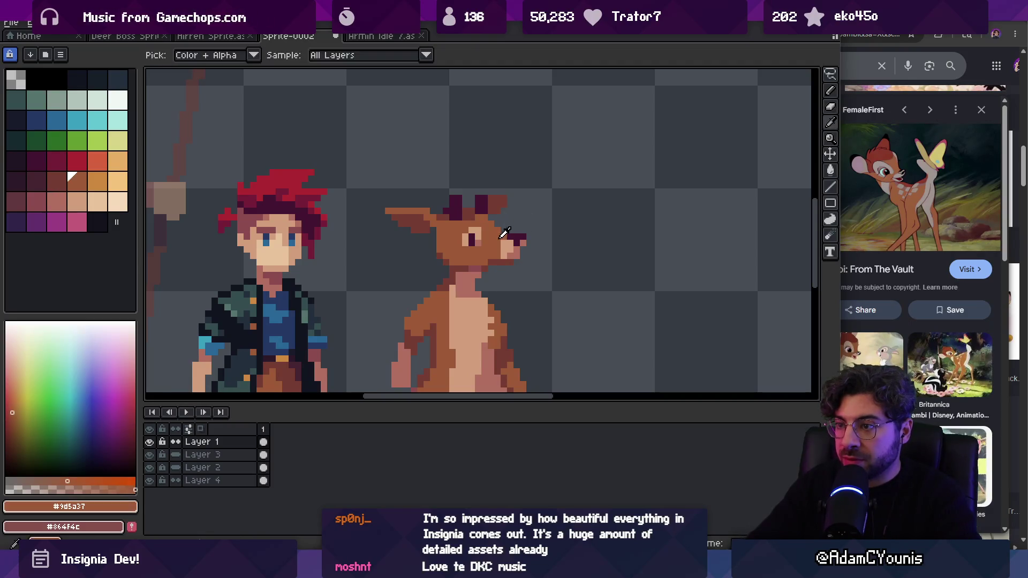
pyautogui.keyDown('alt'); pyautogui.click(507, 251); pyautogui.keyUp('alt')
pyautogui.keyDown('alt'); pyautogui.click(506, 252); pyautogui.keyUp('alt')
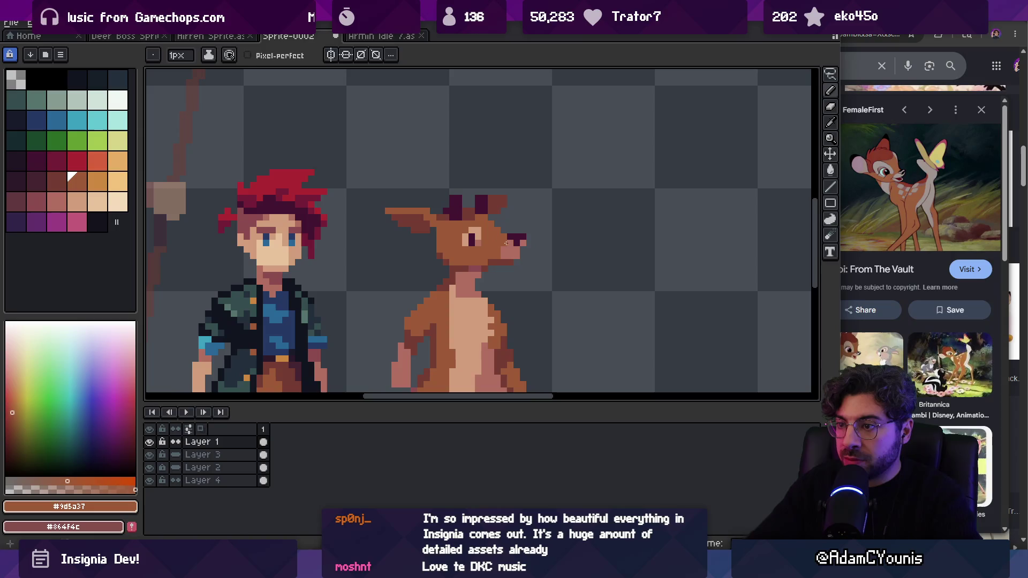
pyautogui.keyDown('alt'); pyautogui.click(507, 259); pyautogui.keyUp('alt')
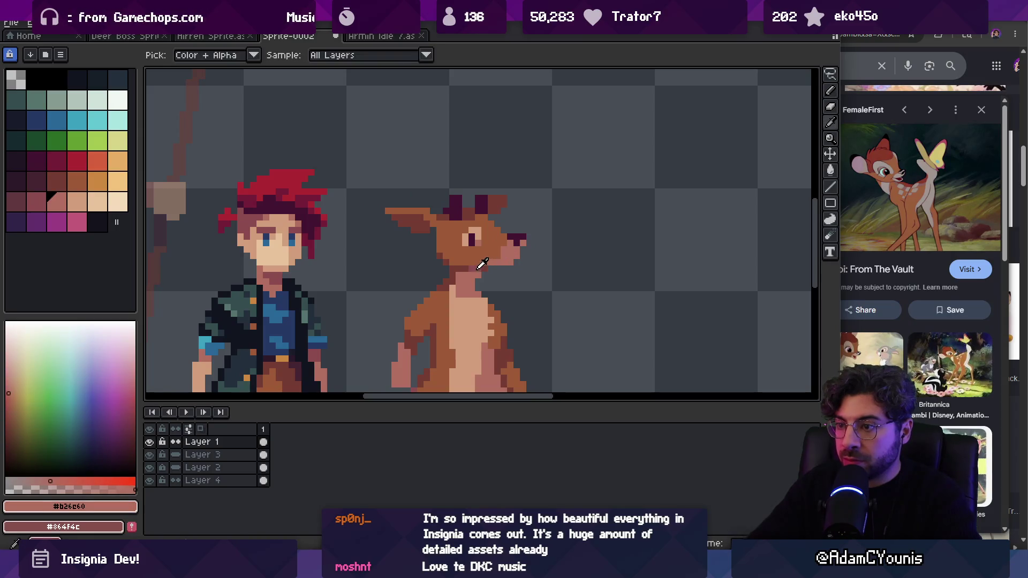
# Step: Sample the #8b4c4c reddish-brown, #d29c7c light tan and #b26c60 neck brown from the sprite
pyautogui.keyDown('alt'); pyautogui.click(495, 263); pyautogui.keyUp('alt')
pyautogui.press('z')
pyautogui.scroll(-5, 479, 220)
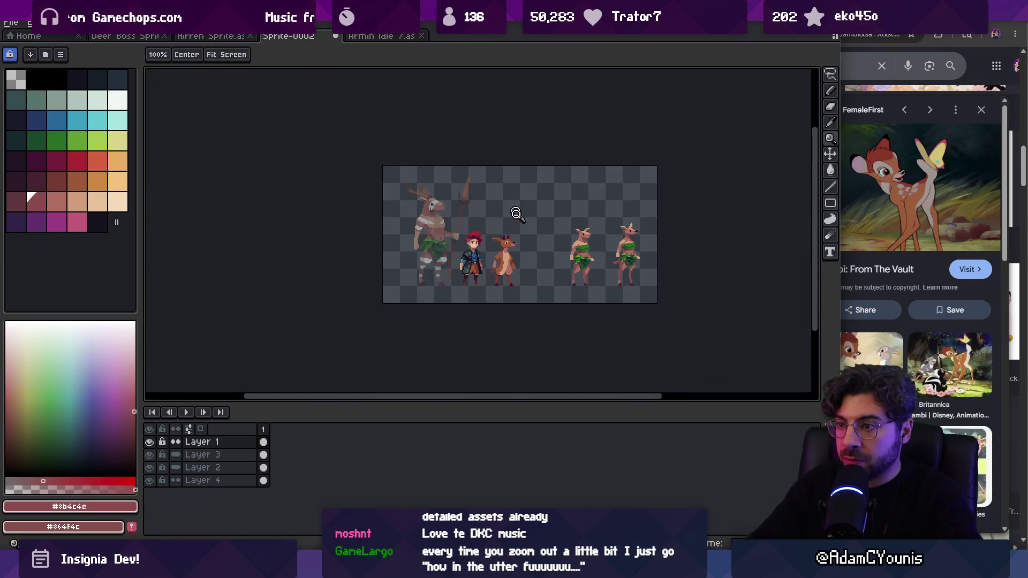
pyautogui.scroll(5, 517, 214)
pyautogui.keyDown('alt'); pyautogui.click(516, 230); pyautogui.keyUp('alt')
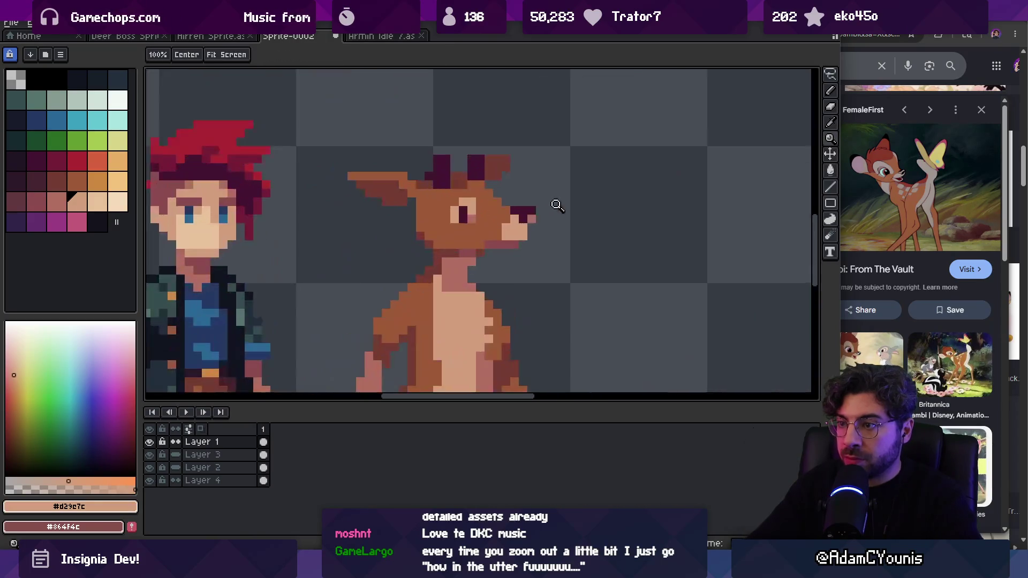
pyautogui.press('b')
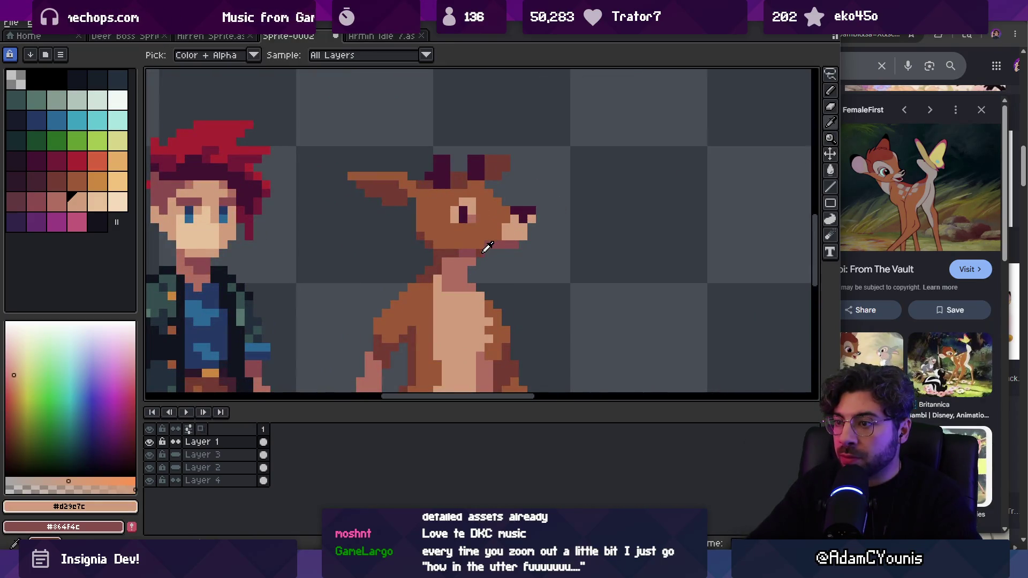
pyautogui.keyDown('alt'); pyautogui.click(483, 250); pyautogui.keyUp('alt')
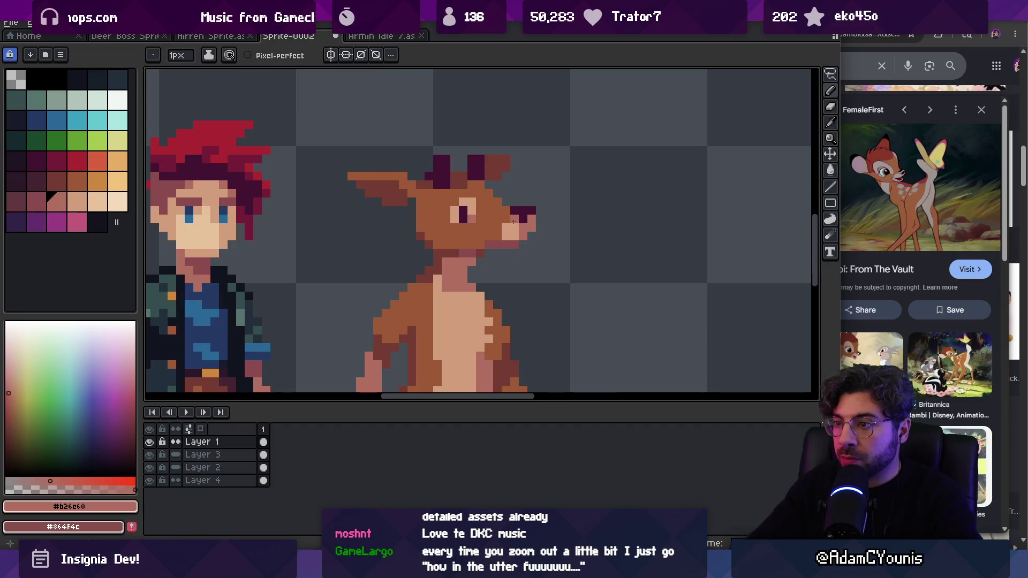
pyautogui.keyDown('alt'); pyautogui.click(512, 217); pyautogui.keyUp('alt')
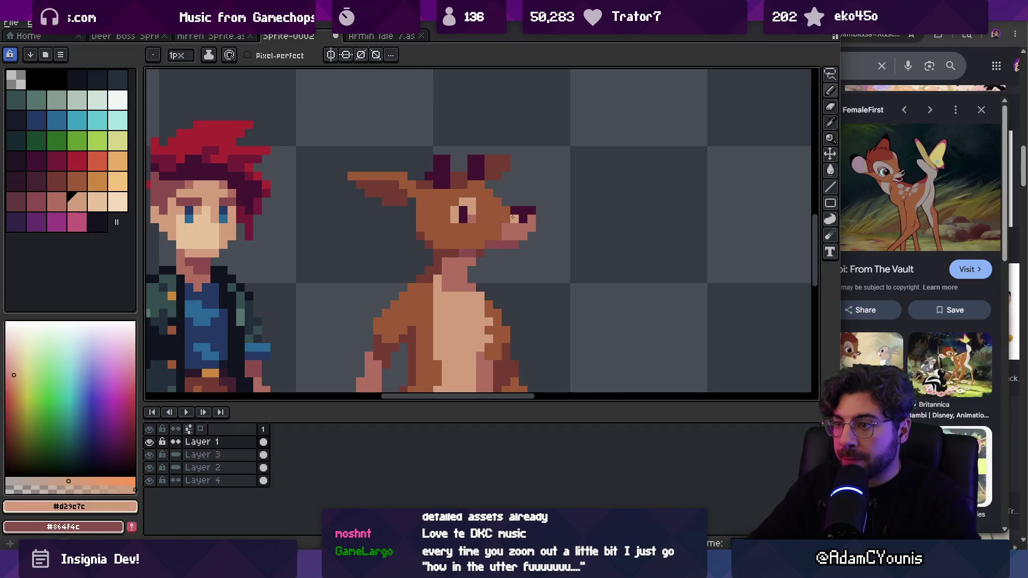
# Step: Zoom out to check the sprites, sampling the #b26c60 brown, chest tan and reddish-brown
pyautogui.press('z')
pyautogui.scroll(-5, 517, 211)
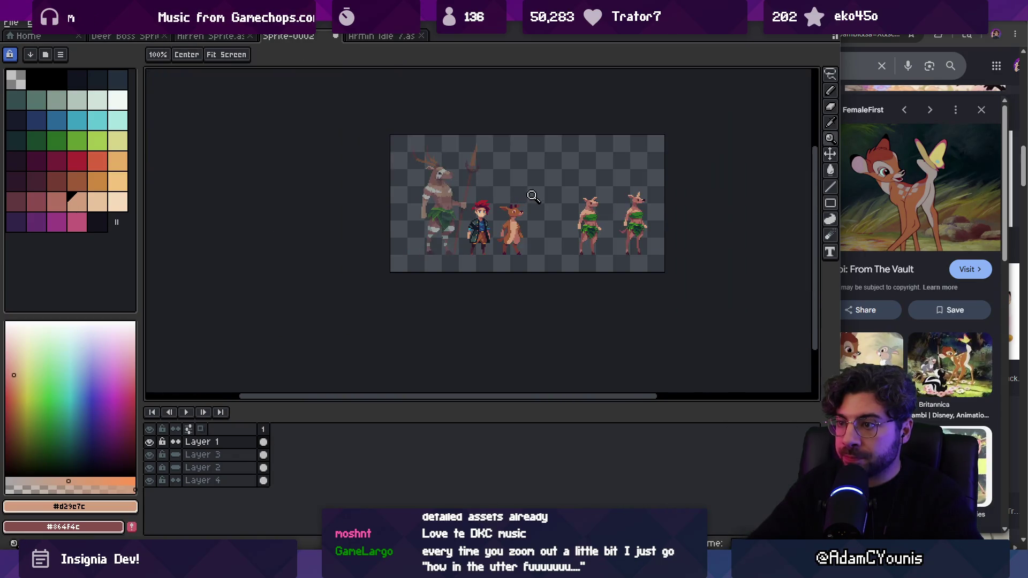
pyautogui.scroll(3, 505, 212)
pyautogui.keyDown('alt'); pyautogui.click(498, 215); pyautogui.keyUp('alt')
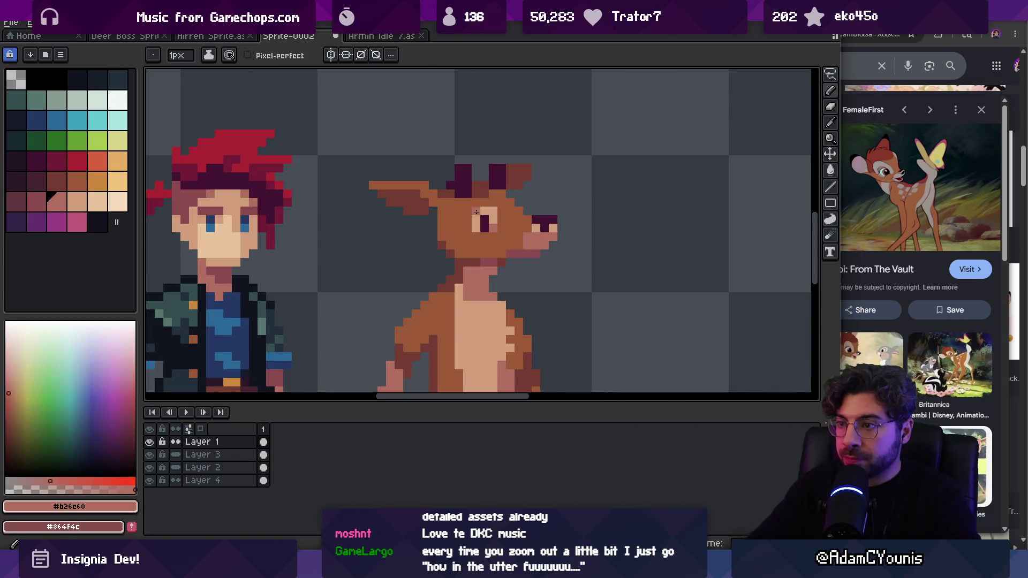
pyautogui.scroll(-3, 463, 212)
pyautogui.scroll(3, 514, 233)
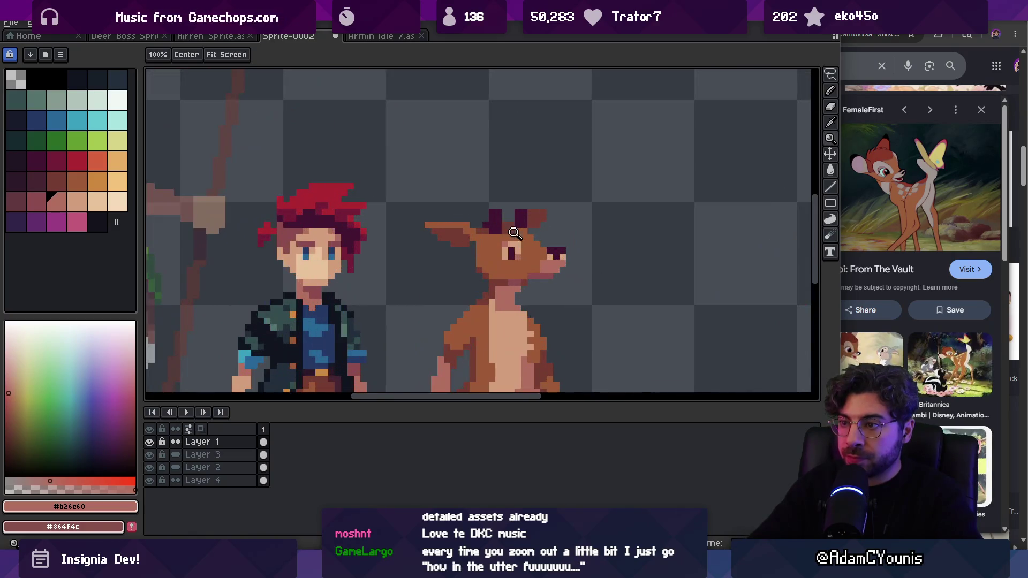
pyautogui.keyDown('alt'); pyautogui.click(505, 298); pyautogui.keyUp('alt')
pyautogui.press('v')
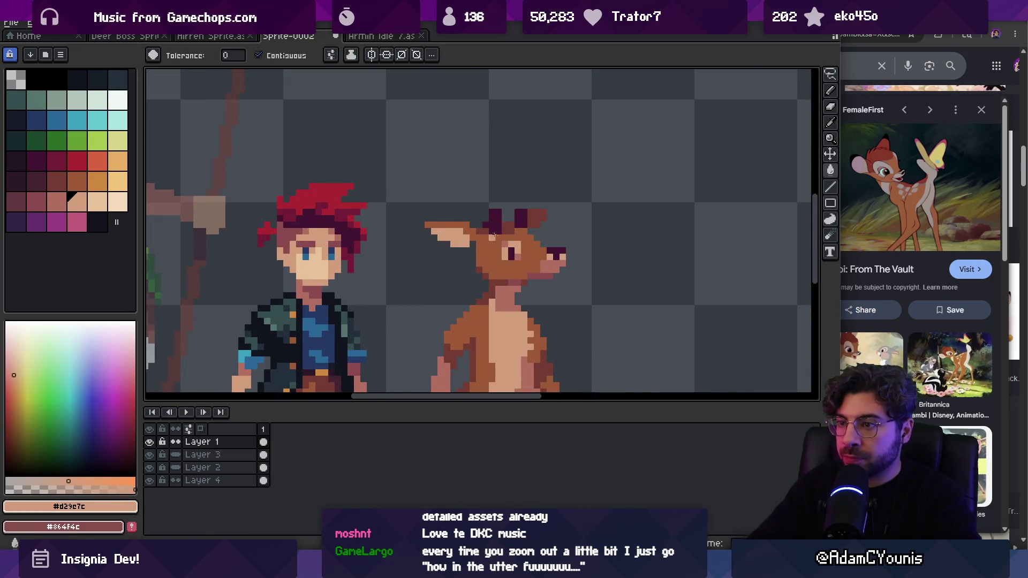
pyautogui.keyDown('alt'); pyautogui.click(490, 252); pyautogui.keyUp('alt')
pyautogui.press('z')
pyautogui.scroll(-2, 455, 235)
pyautogui.scroll(4, 525, 229)
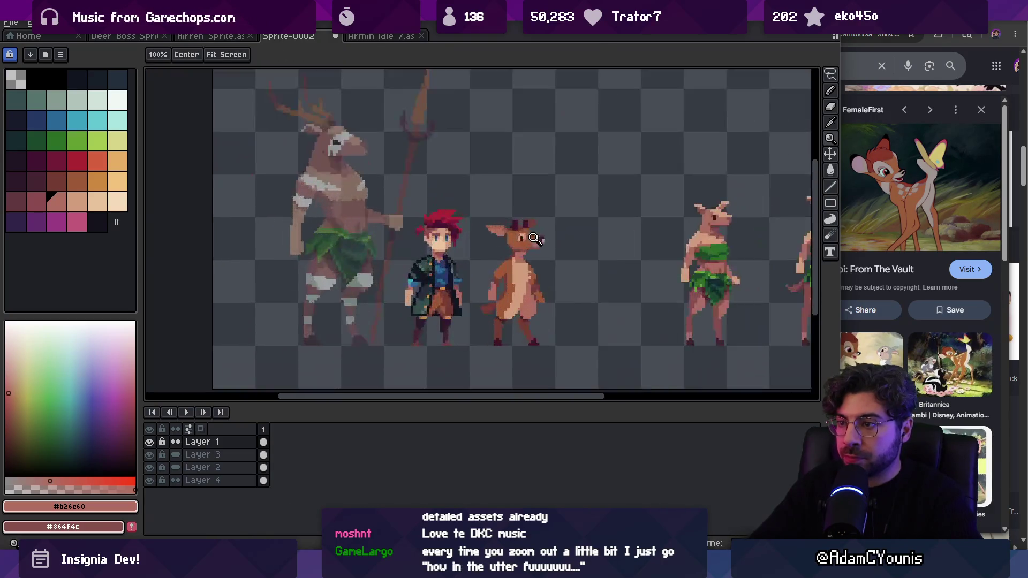
# Step: Draw three dark brown shading pixels on the deer's ear
pyautogui.press('b')
pyautogui.keyDown('alt'); pyautogui.click(506, 197); pyautogui.keyUp('alt')
pyautogui.moveTo(469, 197); pyautogui.dragTo(479, 206)
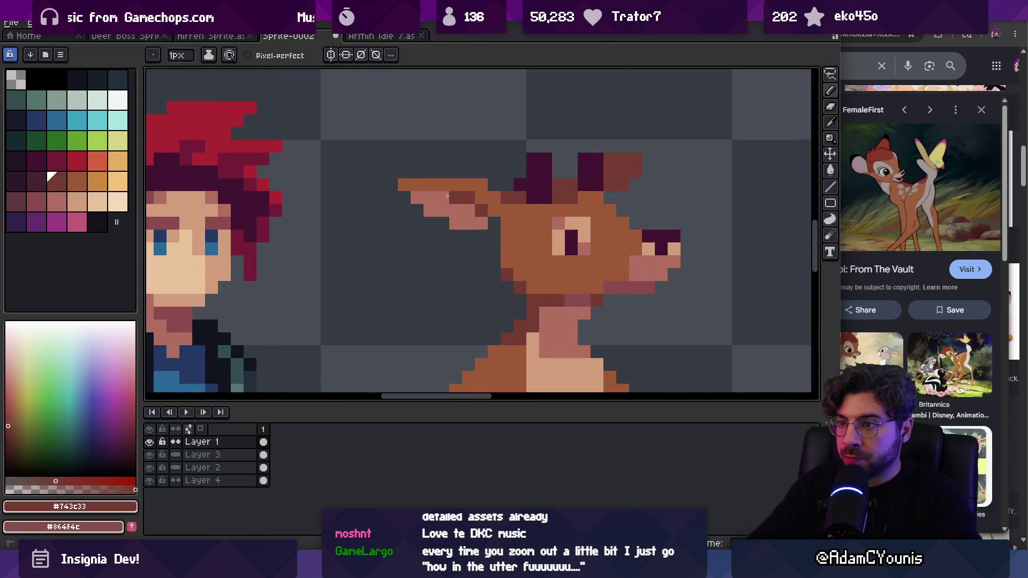
pyautogui.click(447, 196)
pyautogui.scroll(-2, 450, 204)
pyautogui.keyDown('alt'); pyautogui.click(458, 228); pyautogui.keyUp('alt')
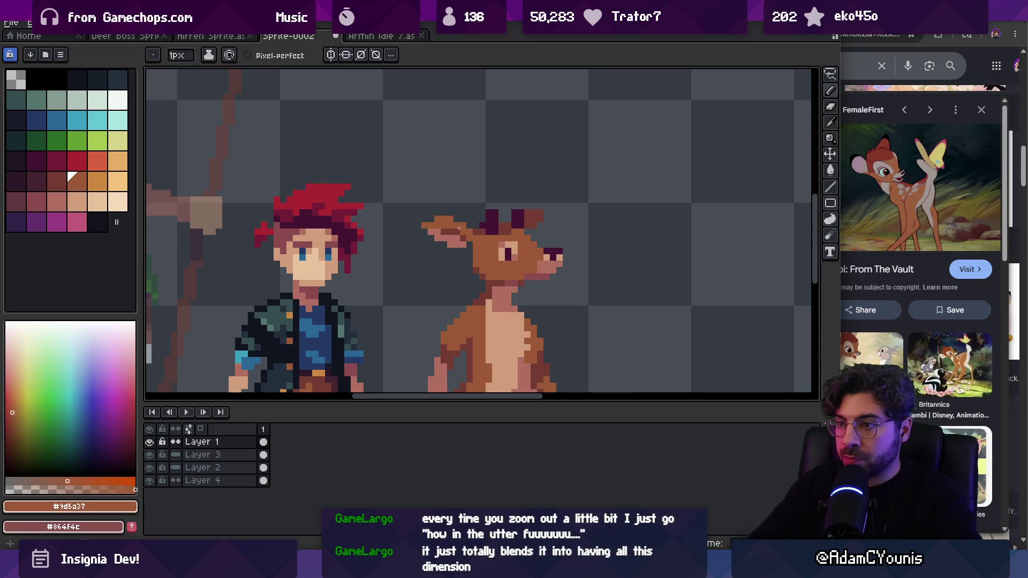
pyautogui.keyDown('alt'); pyautogui.click(455, 227); pyautogui.keyUp('alt')
pyautogui.press('z')
pyautogui.scroll(-3, 498, 208)
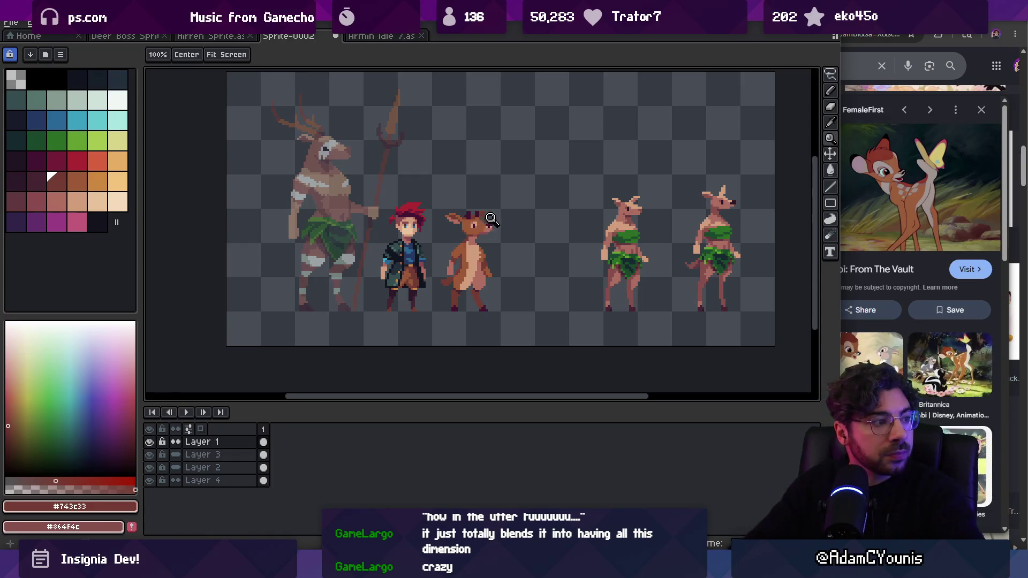
pyautogui.click(476, 239)
pyautogui.click(476, 239)
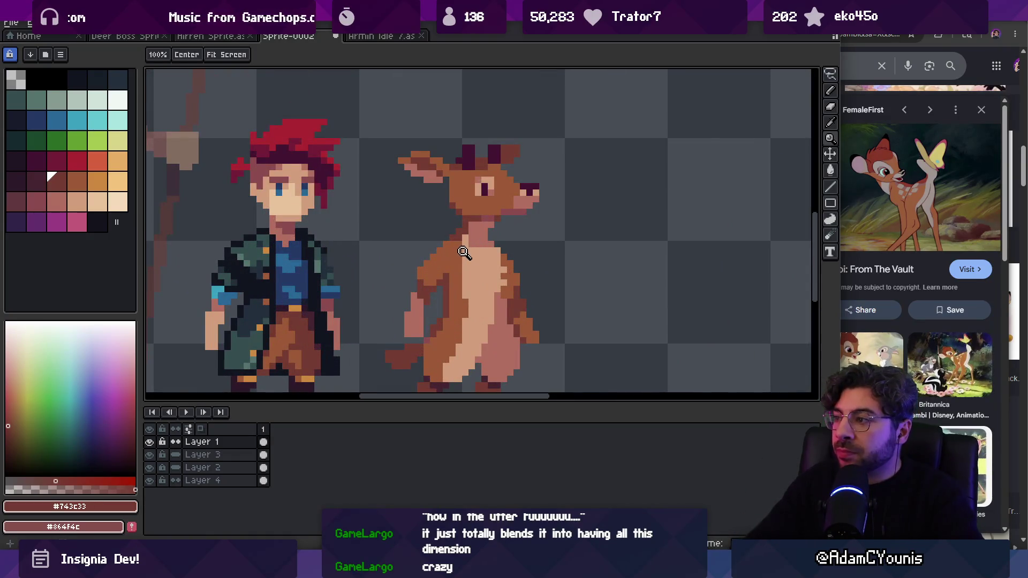
pyautogui.press('b')
pyautogui.keyDown('alt'); pyautogui.click(464, 251); pyautogui.keyUp('alt')
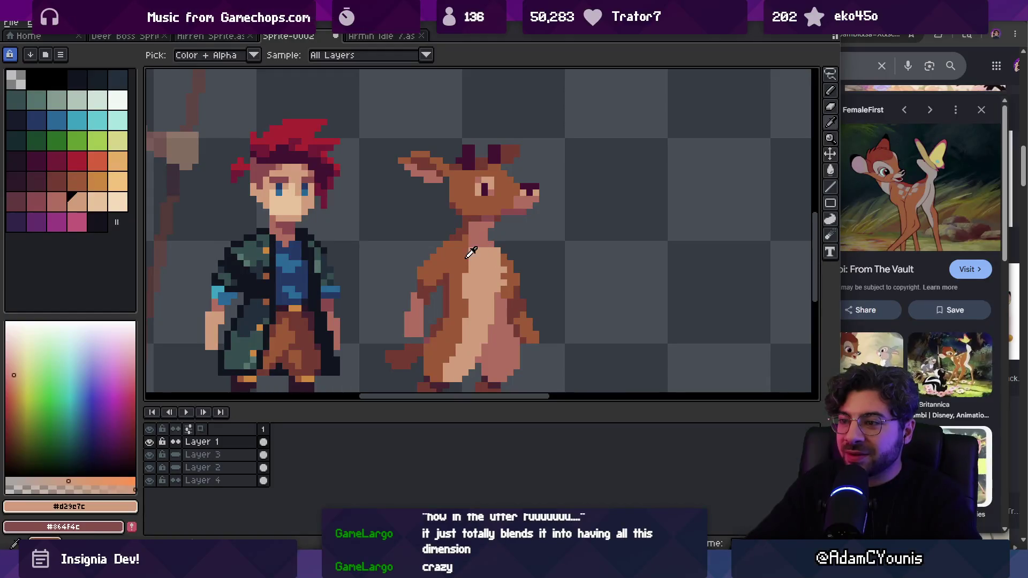
pyautogui.keyDown('alt'); pyautogui.click(471, 258); pyautogui.keyUp('alt')
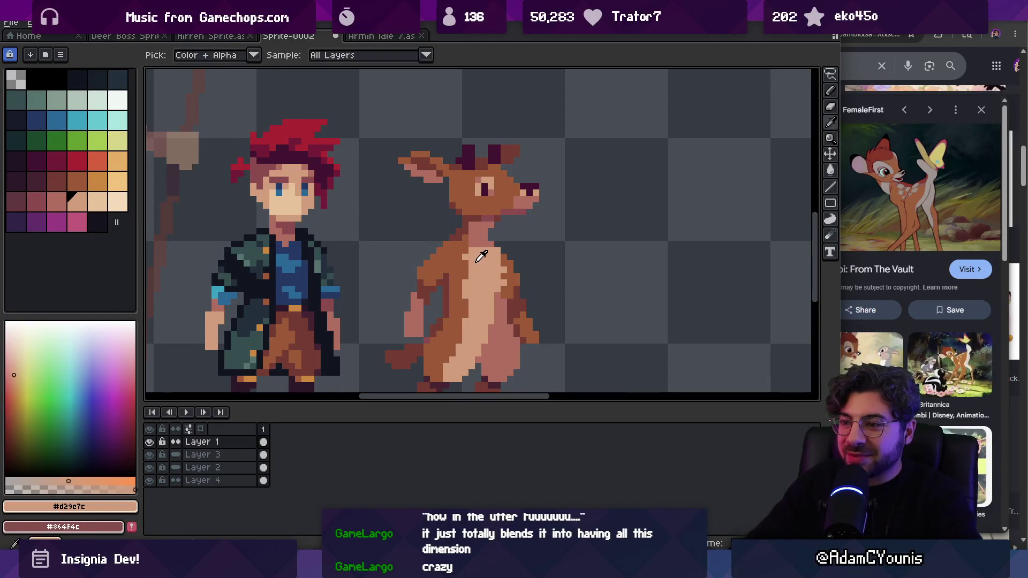
pyautogui.keyDown('alt'); pyautogui.click(463, 285); pyautogui.keyUp('alt')
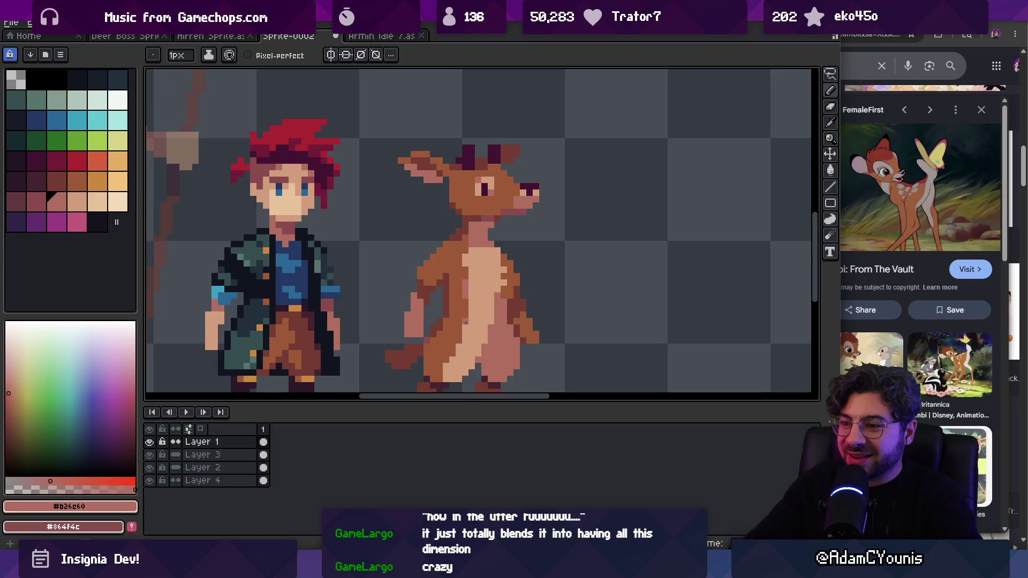
pyautogui.scroll(-4, 444, 364)
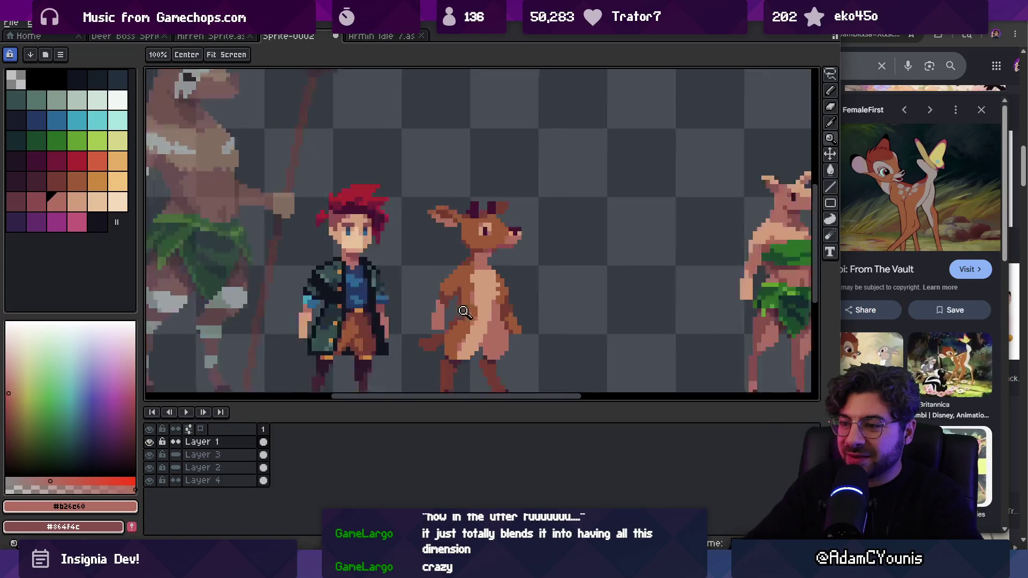
pyautogui.scroll(3, 506, 310)
pyautogui.keyDown('alt'); pyautogui.click(484, 303); pyautogui.keyUp('alt')
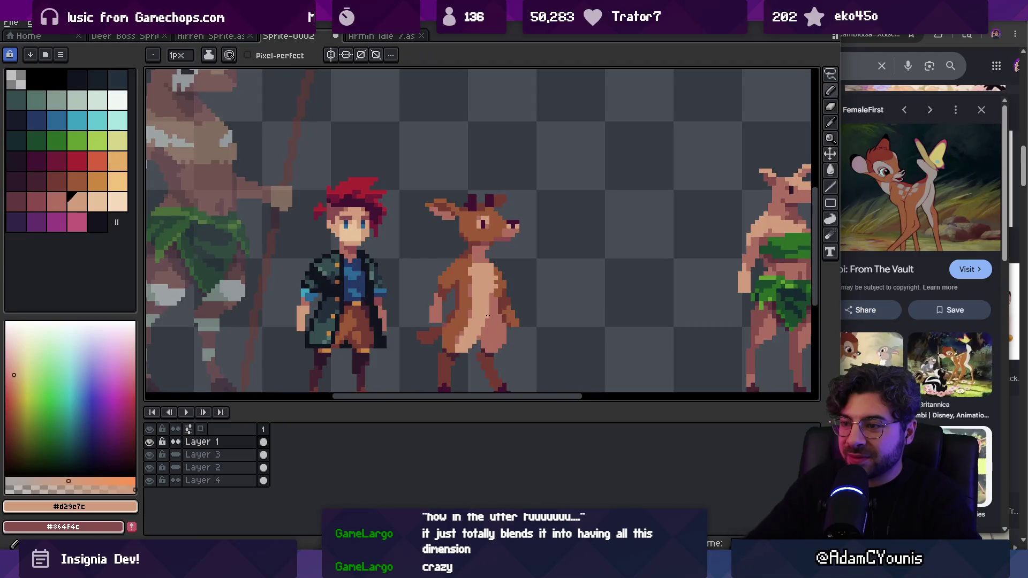
pyautogui.keyDown('alt'); pyautogui.click(469, 295); pyautogui.keyUp('alt')
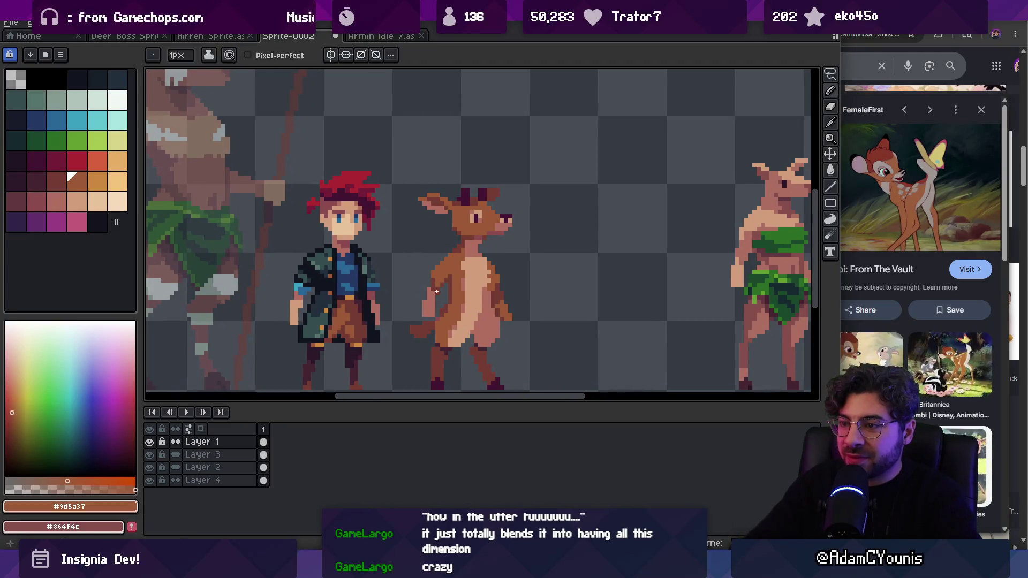
pyautogui.press('g')
pyautogui.press('z')
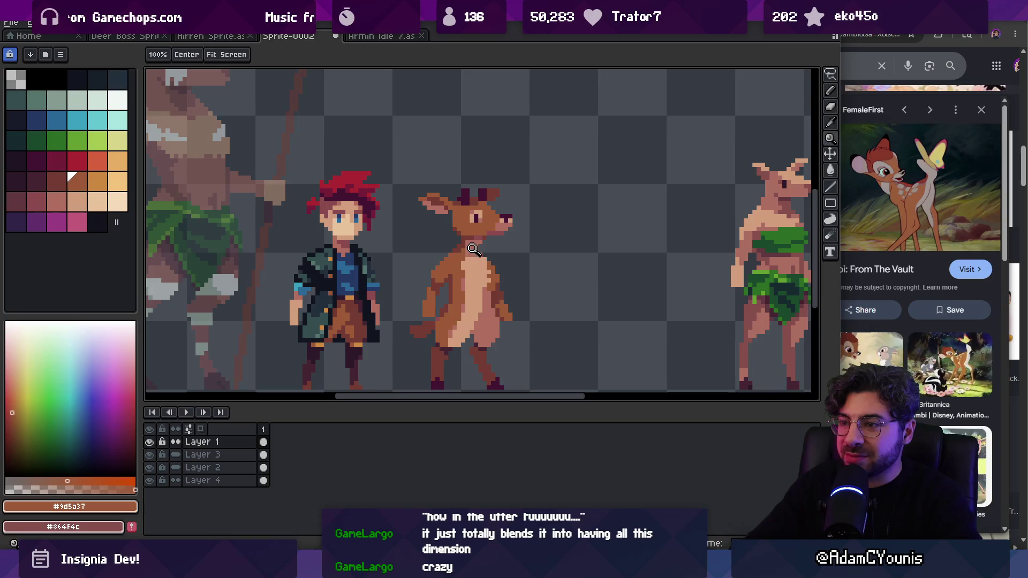
pyautogui.click(468, 247)
pyautogui.keyDown('alt'); pyautogui.click(494, 231); pyautogui.keyUp('alt')
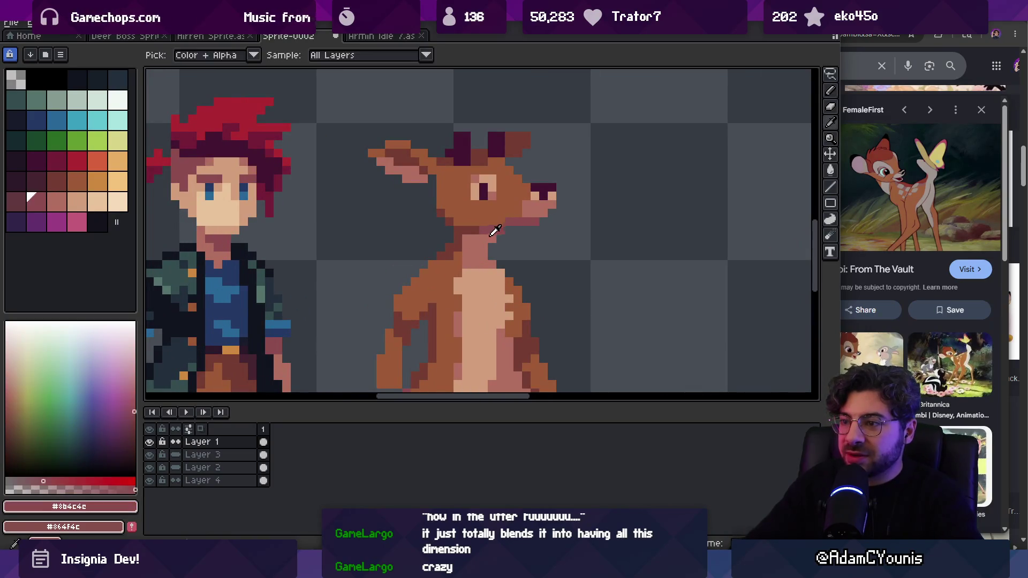
pyautogui.keyDown('alt'); pyautogui.click(494, 232); pyautogui.keyUp('alt')
pyautogui.scroll(-7, 537, 223)
pyautogui.scroll(6, 538, 222)
pyautogui.keyDown('alt'); pyautogui.click(537, 222); pyautogui.keyUp('alt')
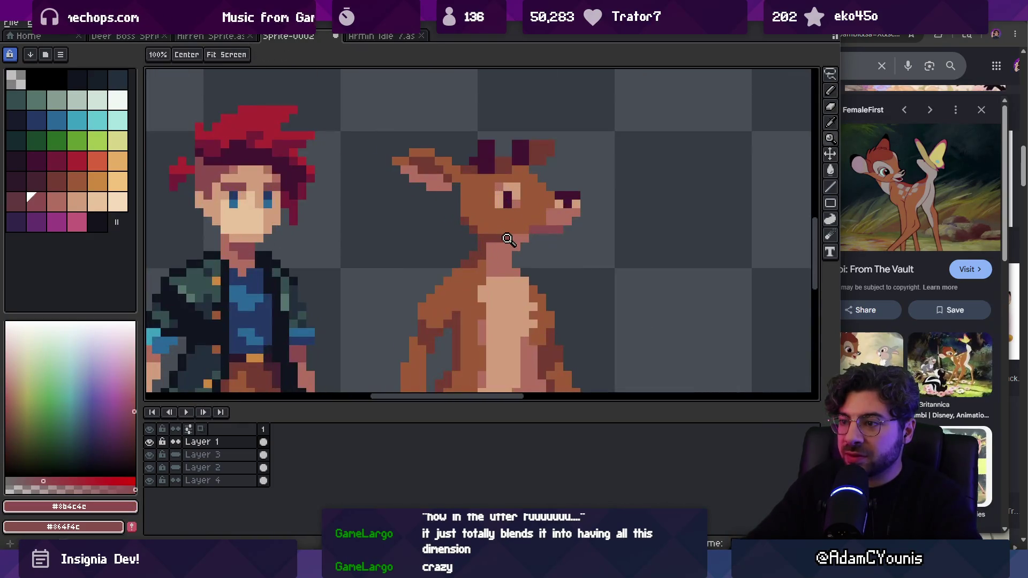
pyautogui.scroll(-4, 537, 223)
pyautogui.scroll(3, 498, 228)
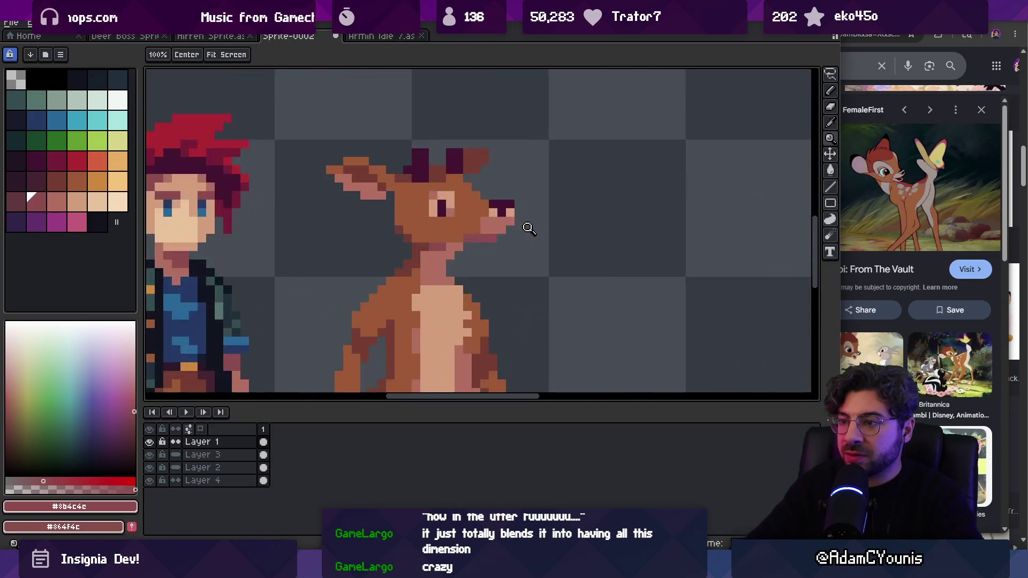
pyautogui.keyDown('alt'); pyautogui.click(351, 183); pyautogui.keyUp('alt')
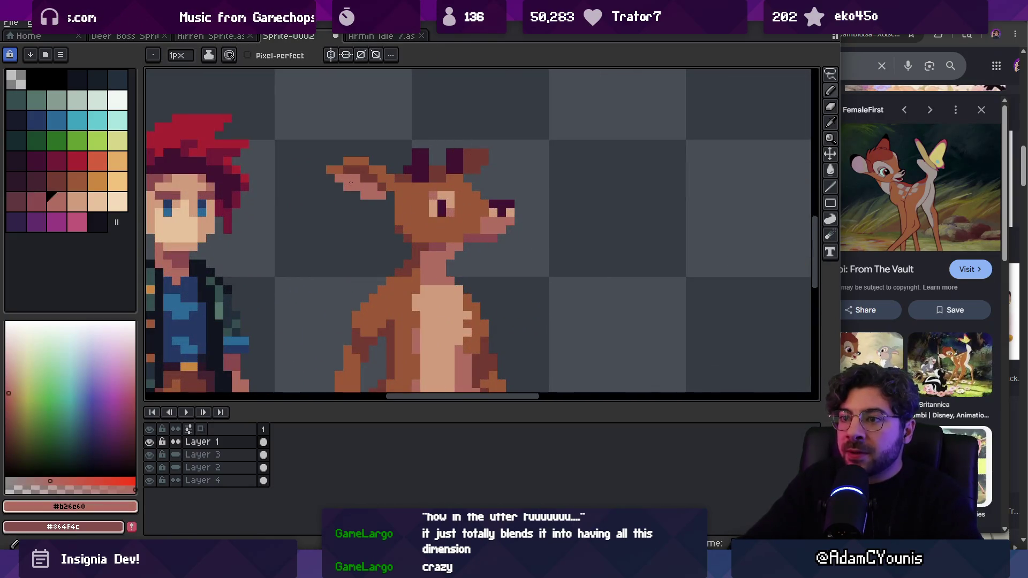
pyautogui.keyDown('alt'); pyautogui.click(365, 186); pyautogui.keyUp('alt')
pyautogui.scroll(-3, 380, 178)
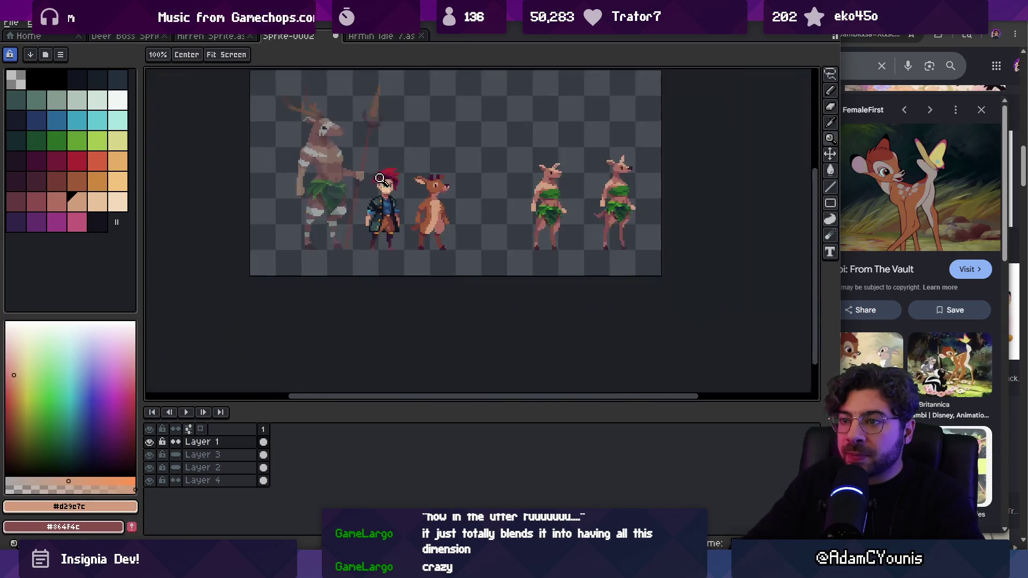
# Step: Lasso the deer's left-pointing ear and move it slightly higher, committing the change
pyautogui.scroll(6, 458, 161)
pyautogui.press('q')
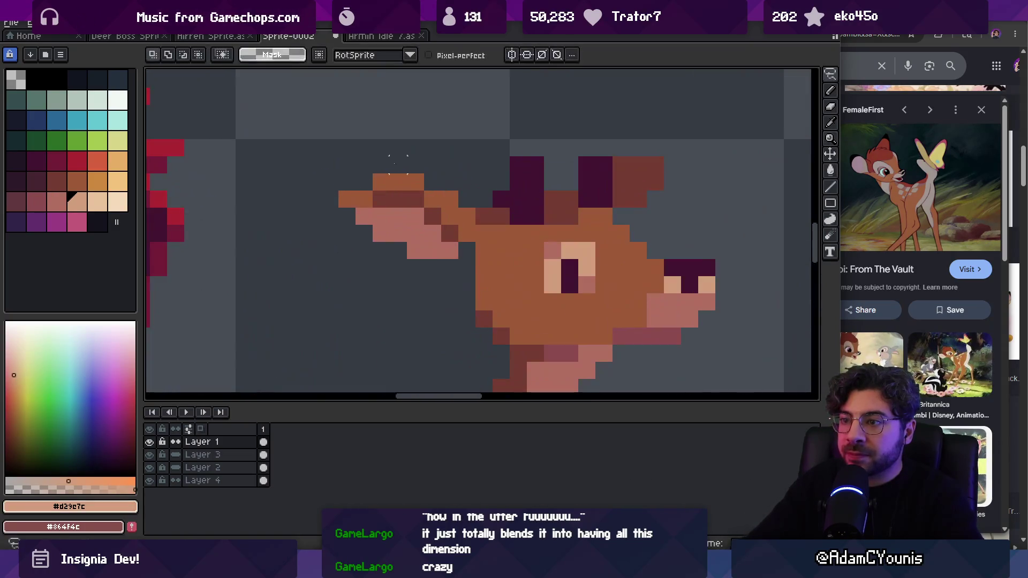
pyautogui.moveTo(374, 141)
pyautogui.mouseDown()
pyautogui.moveTo(458, 246)
pyautogui.moveTo(373, 155)
pyautogui.mouseUp()
pyautogui.moveTo(401, 211); pyautogui.dragTo(413, 225)
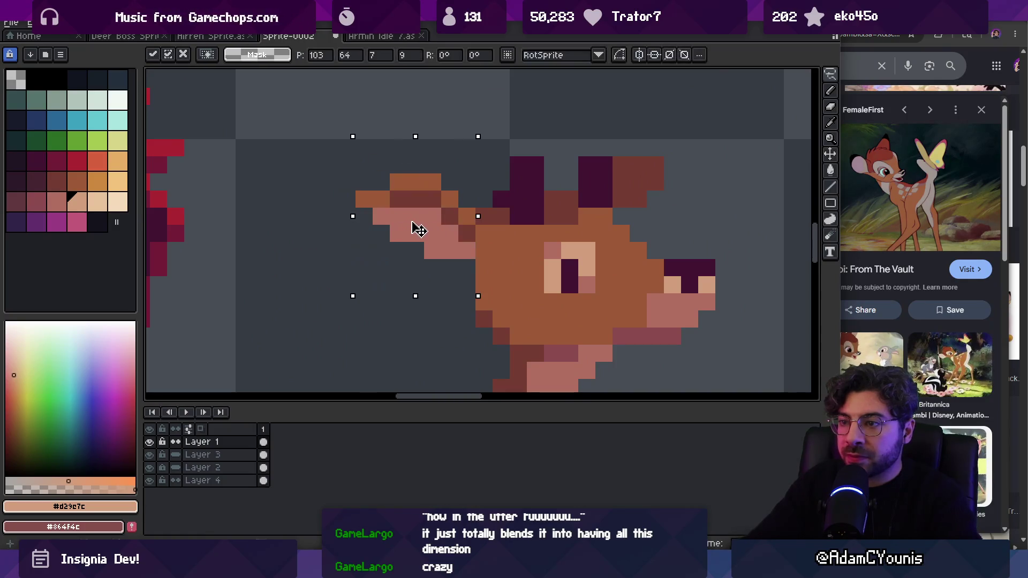
pyautogui.press('Return')
pyautogui.scroll(-3, 450, 217)
pyautogui.scroll(2, 391, 210)
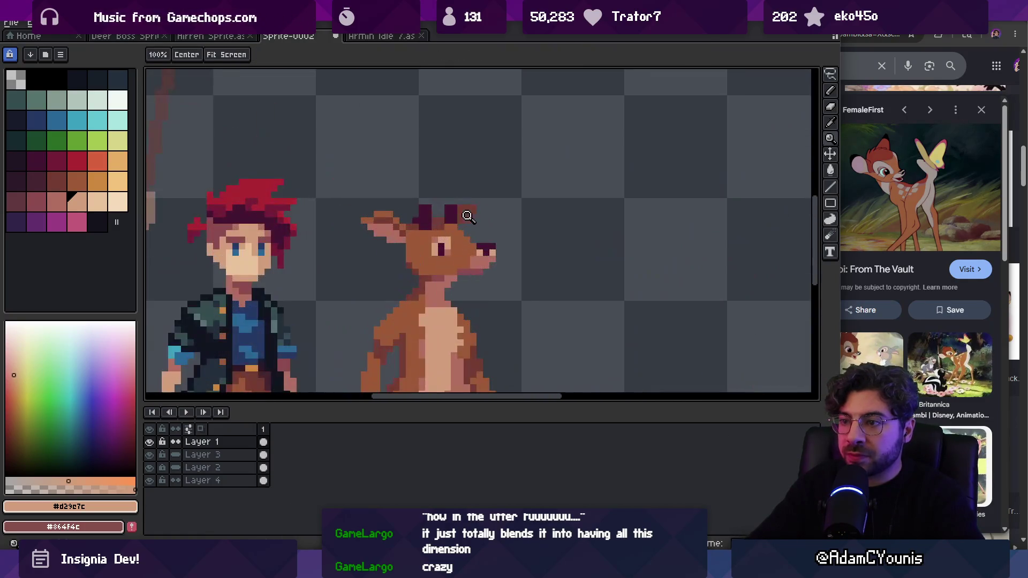
# Step: Try filling the ear with dark brown, then undo the fill
pyautogui.keyDown('alt'); pyautogui.click(389, 212); pyautogui.keyUp('alt')
pyautogui.scroll(-3, 466, 214)
pyautogui.scroll(3, 485, 206)
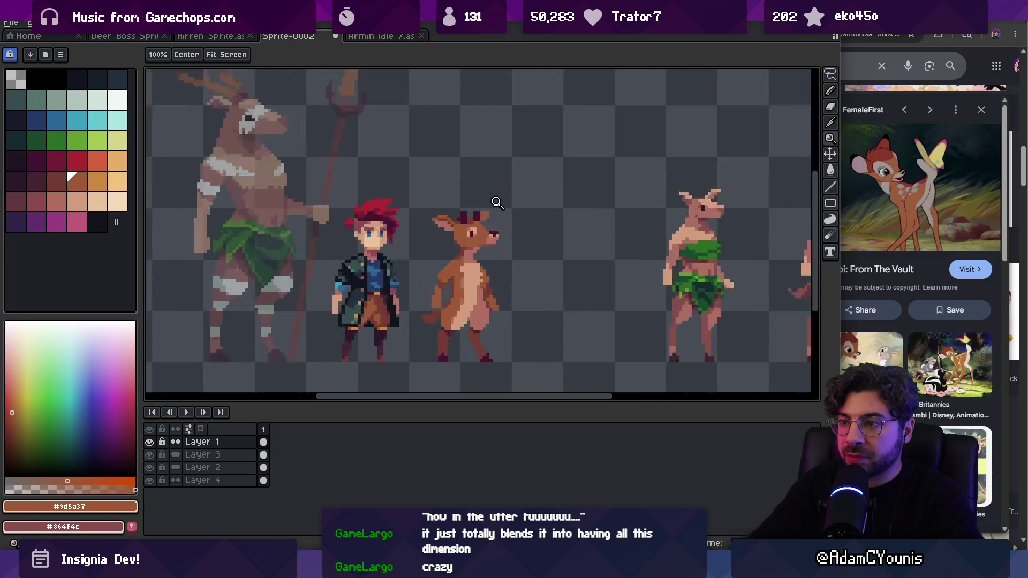
pyautogui.press('g')
pyautogui.click(439, 222)
pyautogui.keyDown('alt'); pyautogui.click(440, 226); pyautogui.keyUp('alt')
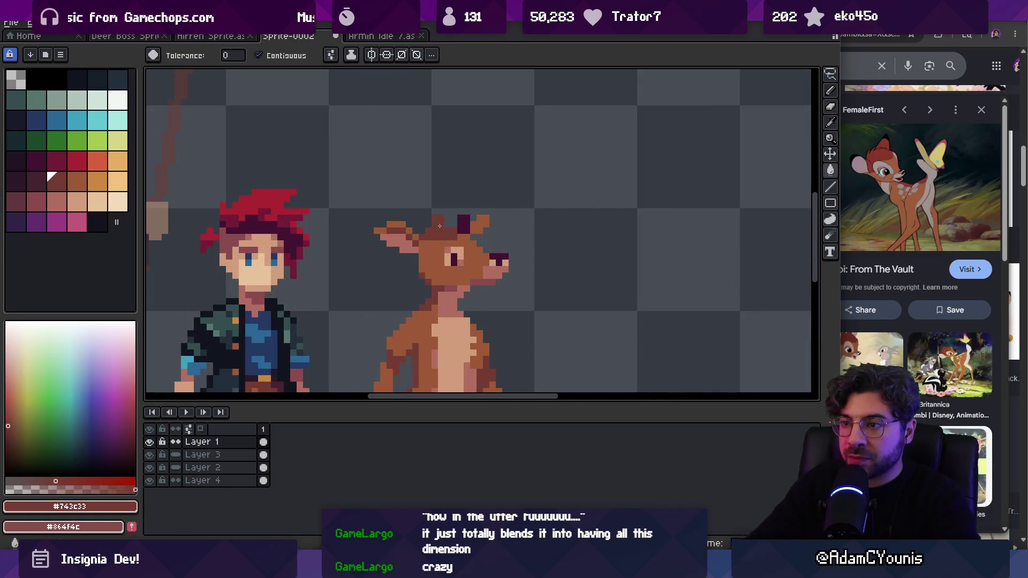
pyautogui.hotkey('ctrl', 'z')
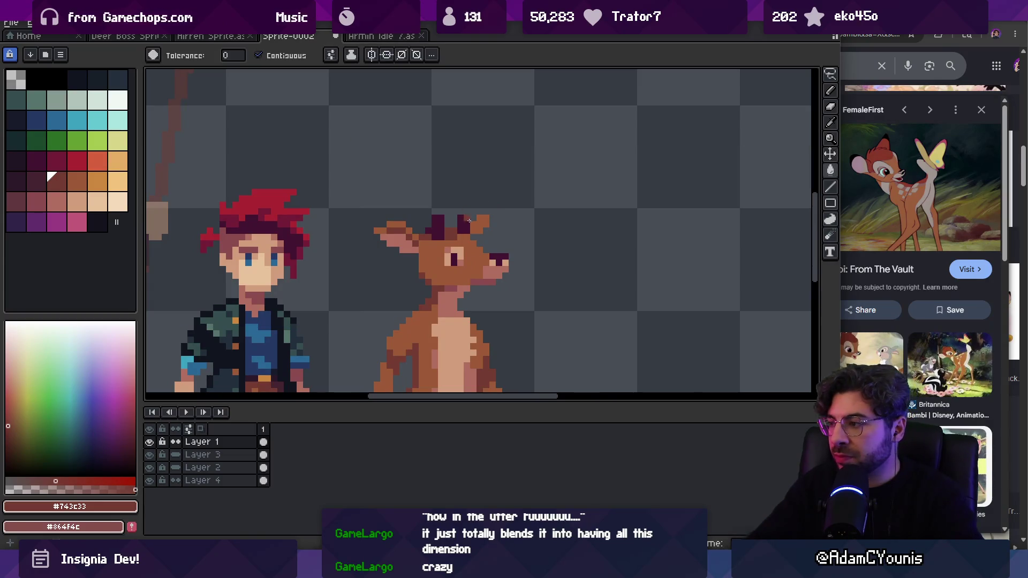
# Step: Zoom the view and sample the light tan from the deer's belly
pyautogui.press('z')
pyautogui.scroll(-2, 461, 227)
pyautogui.scroll(1, 463, 271)
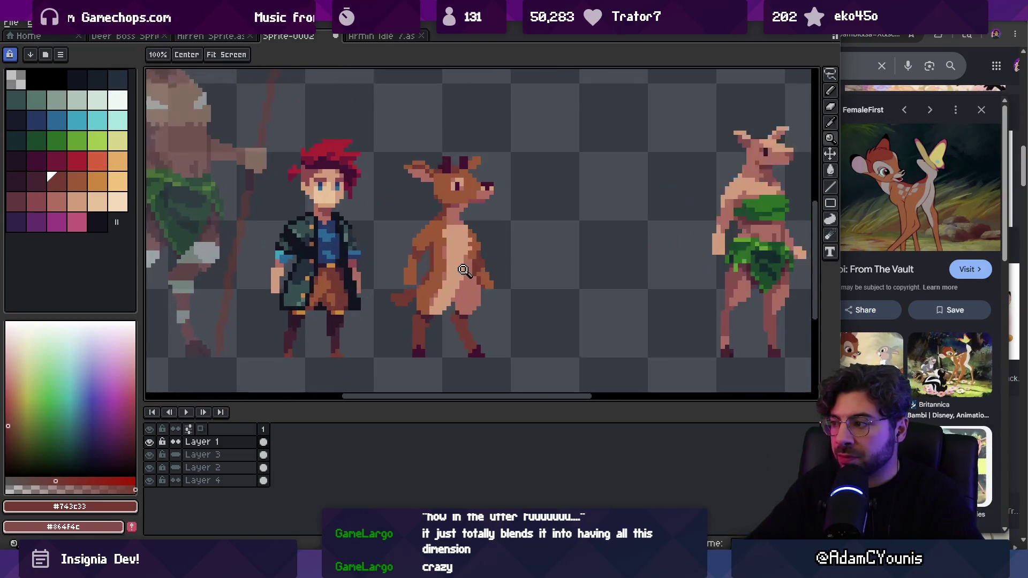
pyautogui.scroll(1, 424, 291)
pyautogui.keyDown('alt'); pyautogui.click(428, 289); pyautogui.keyUp('alt')
pyautogui.scroll(-3, 436, 267)
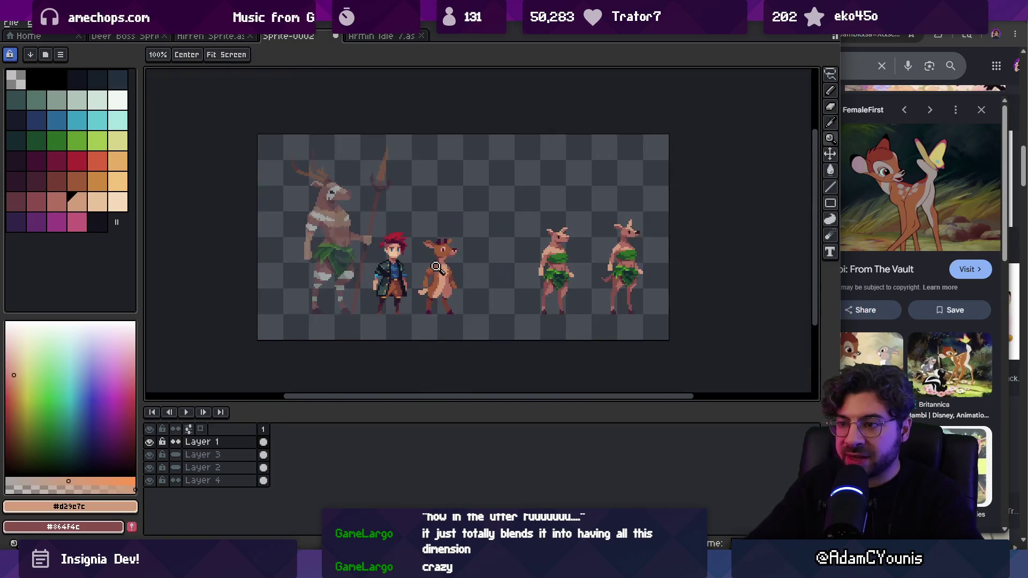
pyautogui.scroll(3, 431, 292)
# Step: Sample the deer's dark and mid brown fur tones, undoing and redoing the last edit to compare
pyautogui.press('b')
pyautogui.keyDown('alt'); pyautogui.click(436, 278); pyautogui.keyUp('alt')
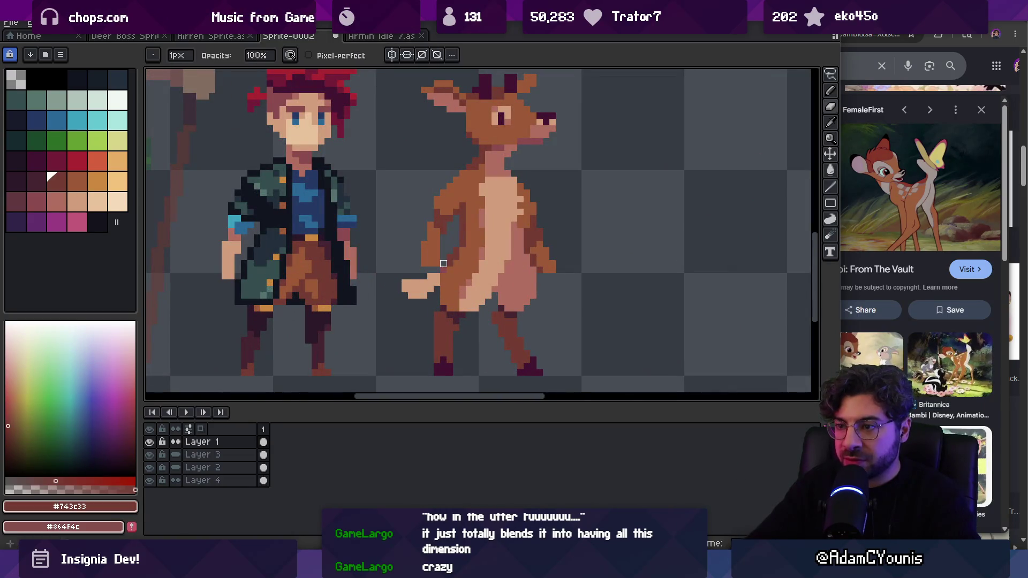
pyautogui.keyDown('alt'); pyautogui.click(451, 277); pyautogui.keyUp('alt')
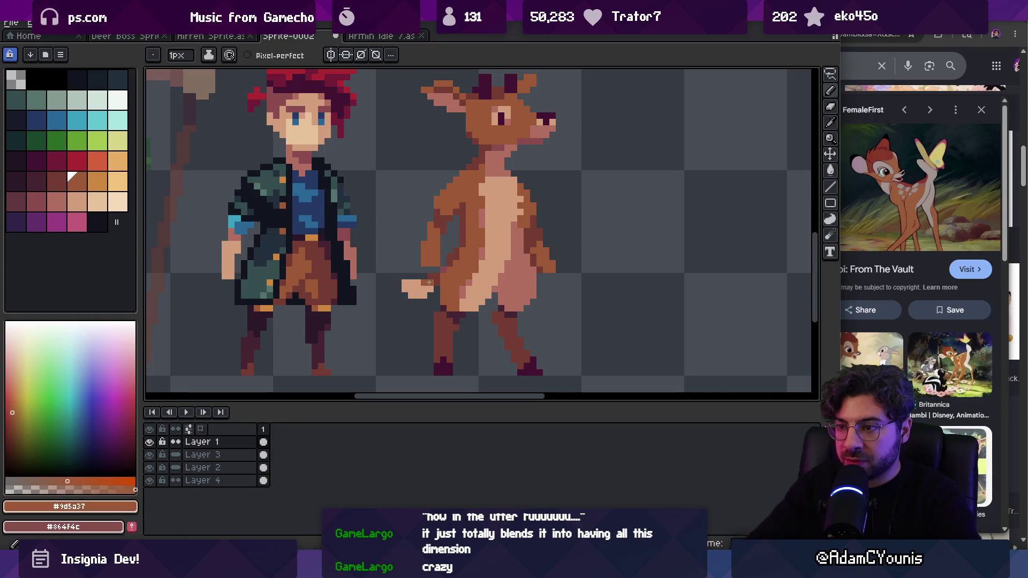
pyautogui.press('z')
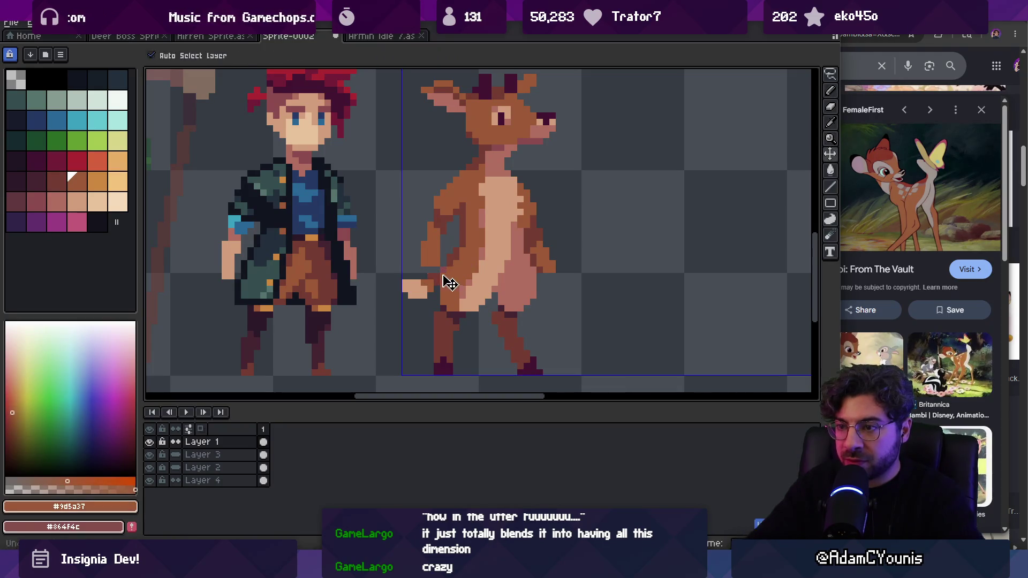
pyautogui.scroll(-3, 440, 239)
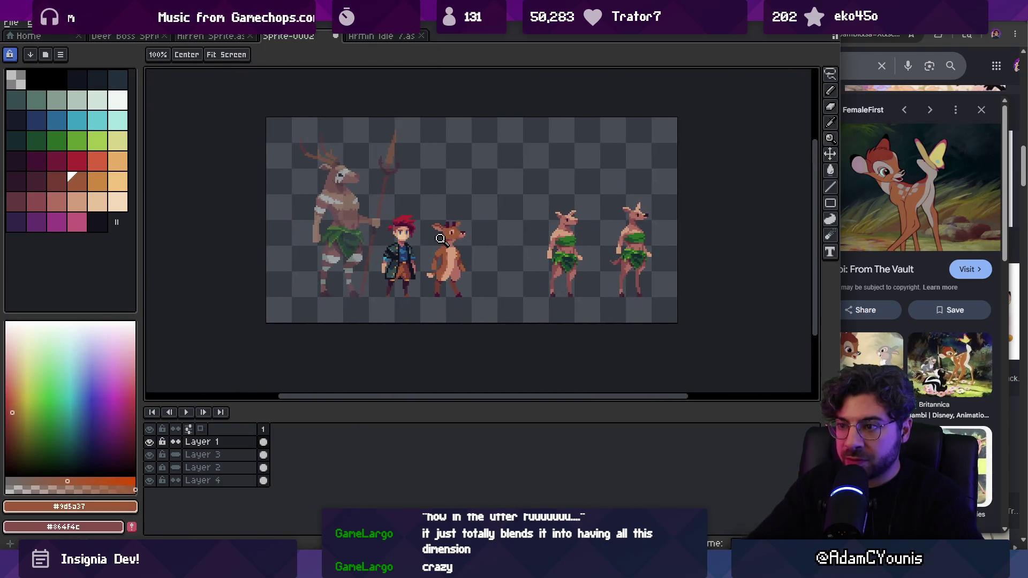
pyautogui.scroll(3, 458, 274)
pyautogui.press('i')
pyautogui.click(495, 241)
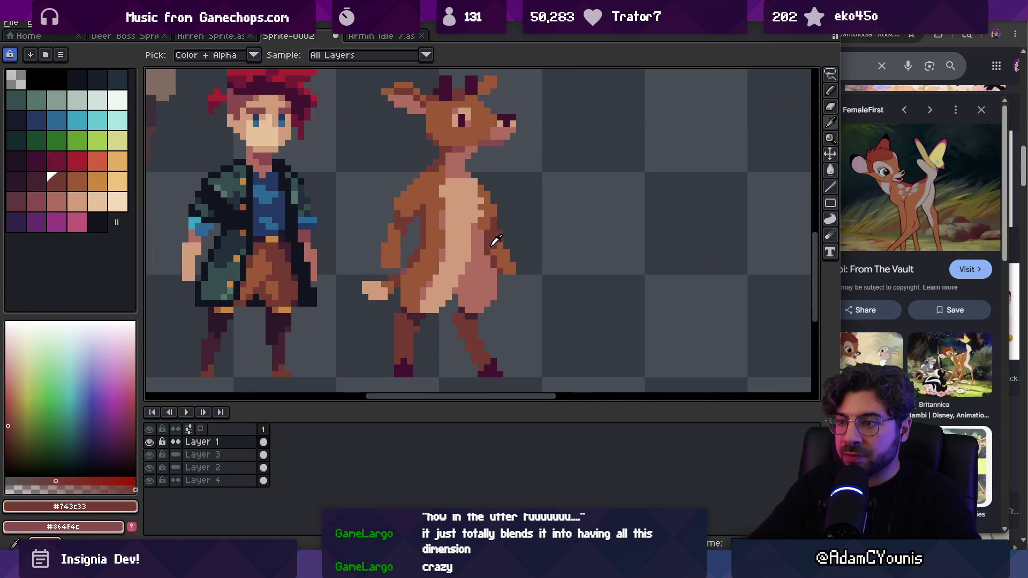
pyautogui.press('z')
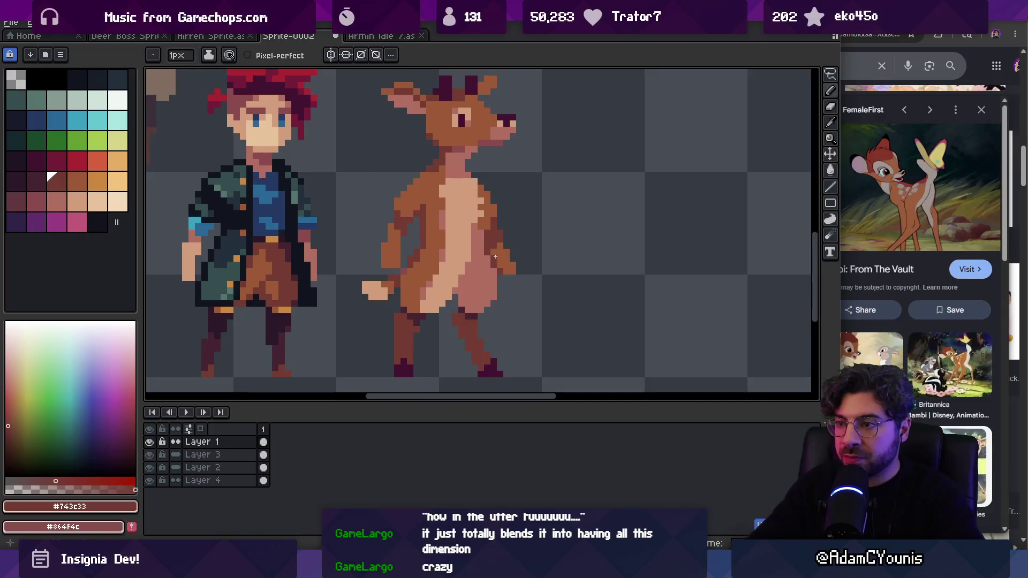
pyautogui.hotkey('ctrl', 'z')
pyautogui.hotkey('ctrl', 'y')
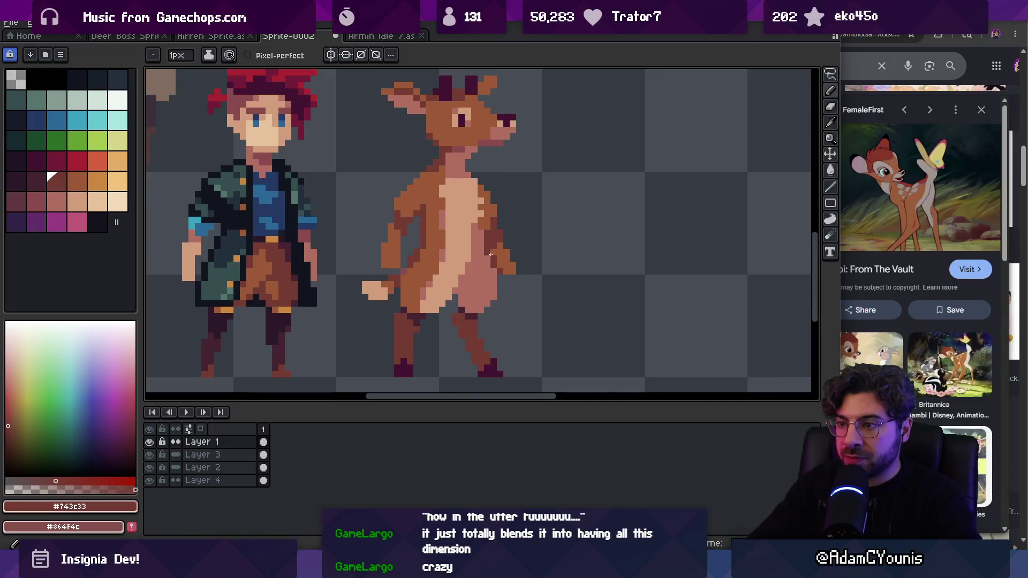
# Step: Choose a dark maroon palette colour for shading and check it against the whole sheet
pyautogui.press('alt')
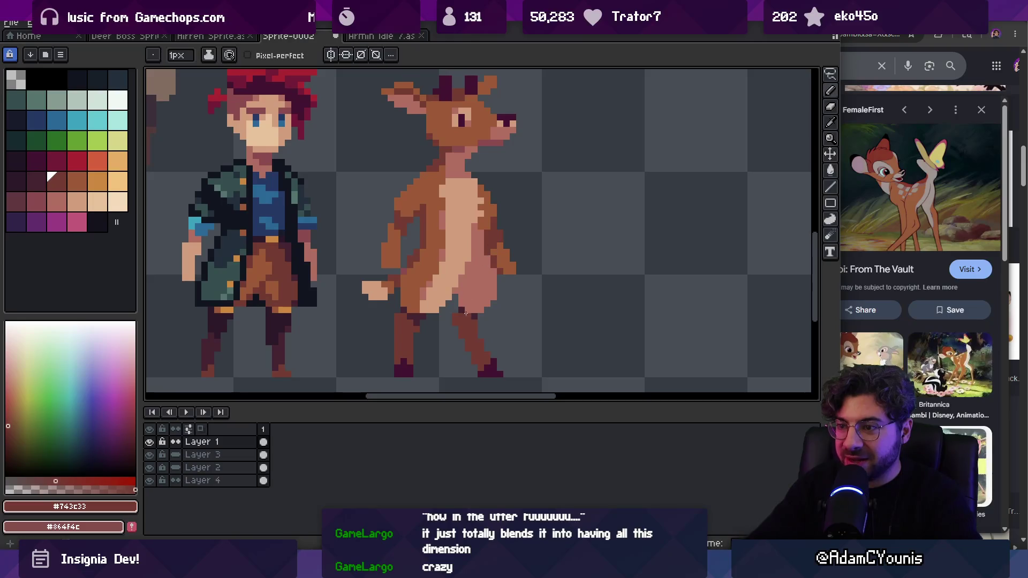
pyautogui.click(37, 181)
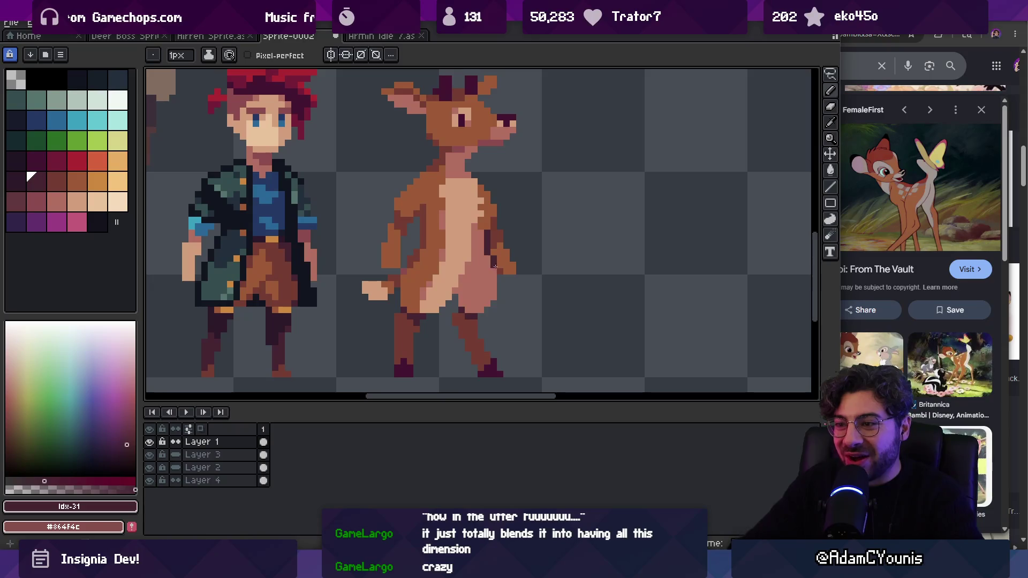
pyautogui.press('z')
pyautogui.scroll(-3, 516, 199)
pyautogui.scroll(5, 534, 214)
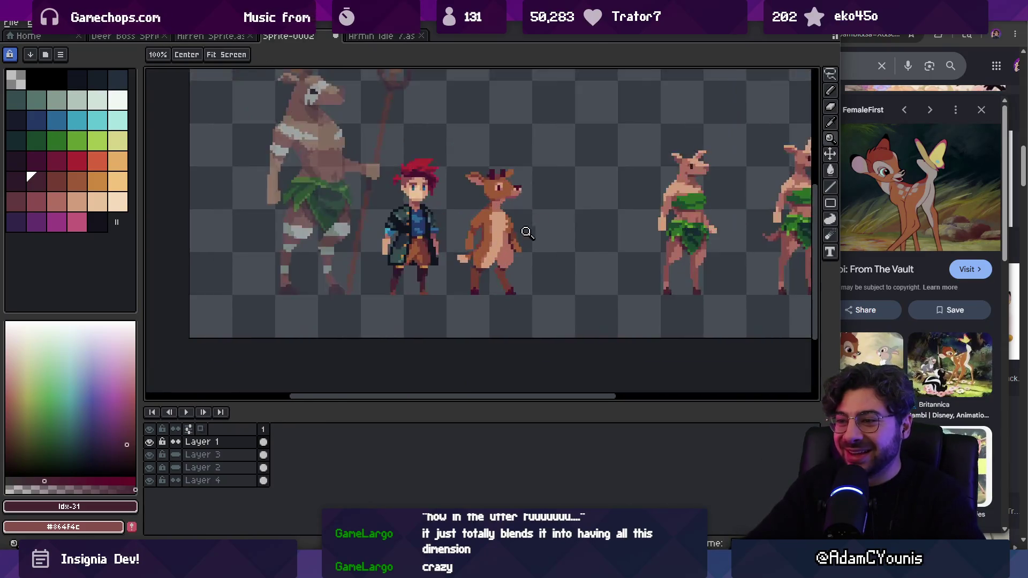
pyautogui.press('b')
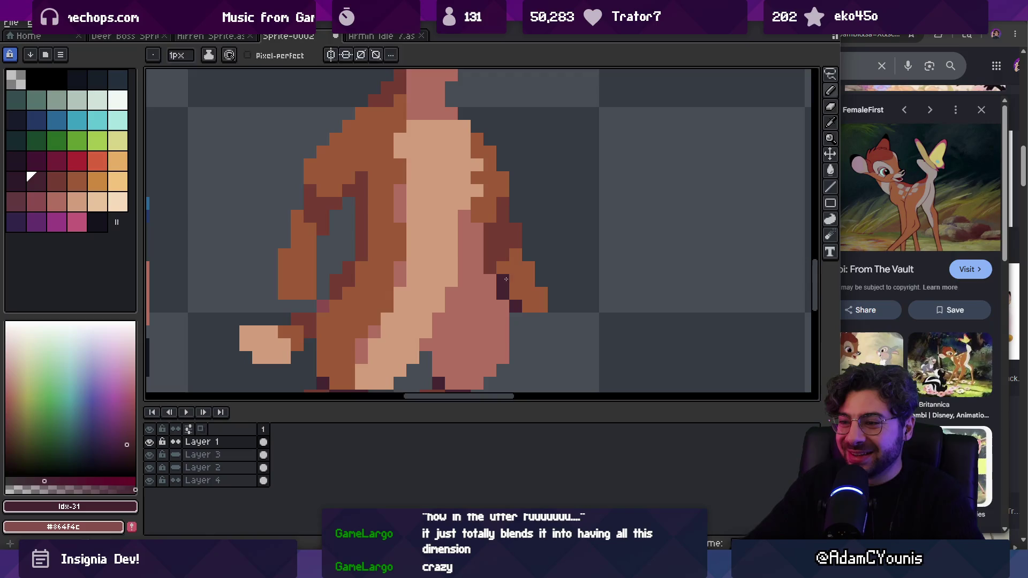
# Step: Pencil maroon shading pixels onto the deer's arm, zooming out to compare with all sprites
pyautogui.press('z')
pyautogui.scroll(-5, 503, 225)
pyautogui.scroll(5, 491, 250)
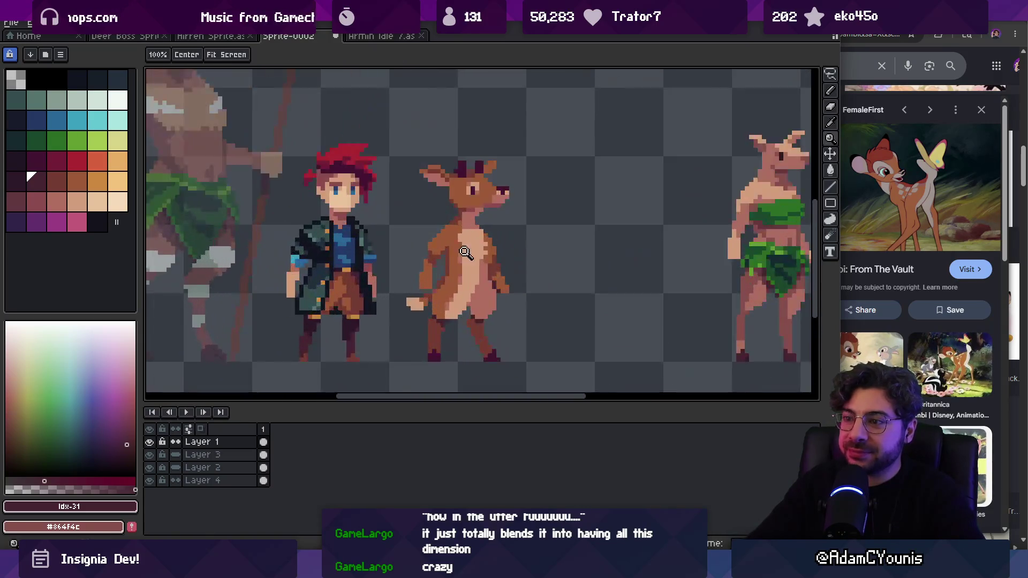
pyautogui.press('b')
pyautogui.keyDown('alt'); pyautogui.click(427, 255); pyautogui.keyUp('alt')
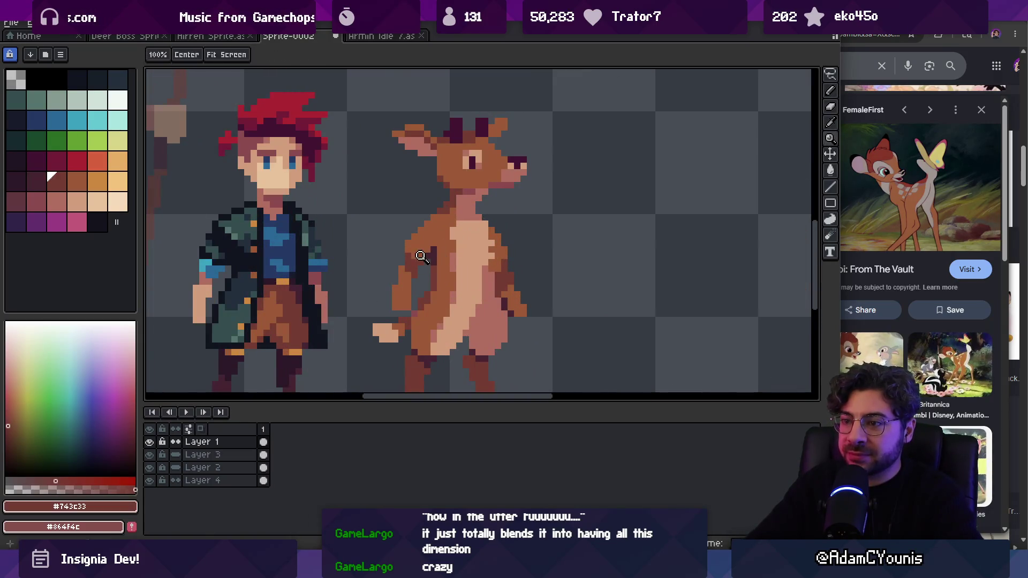
pyautogui.press('z')
pyautogui.scroll(-5, 446, 249)
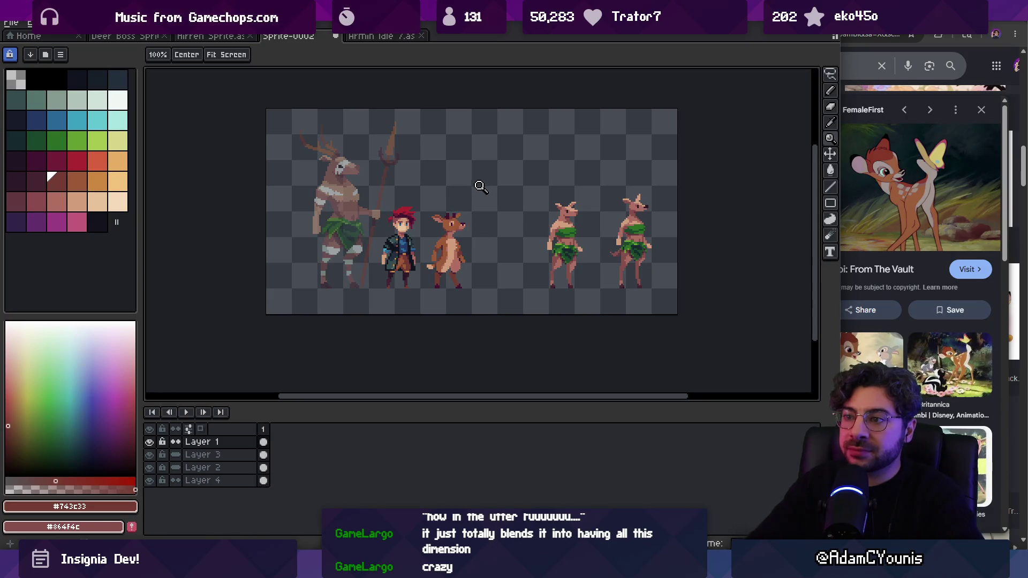
pyautogui.scroll(5, 471, 213)
pyautogui.press('b')
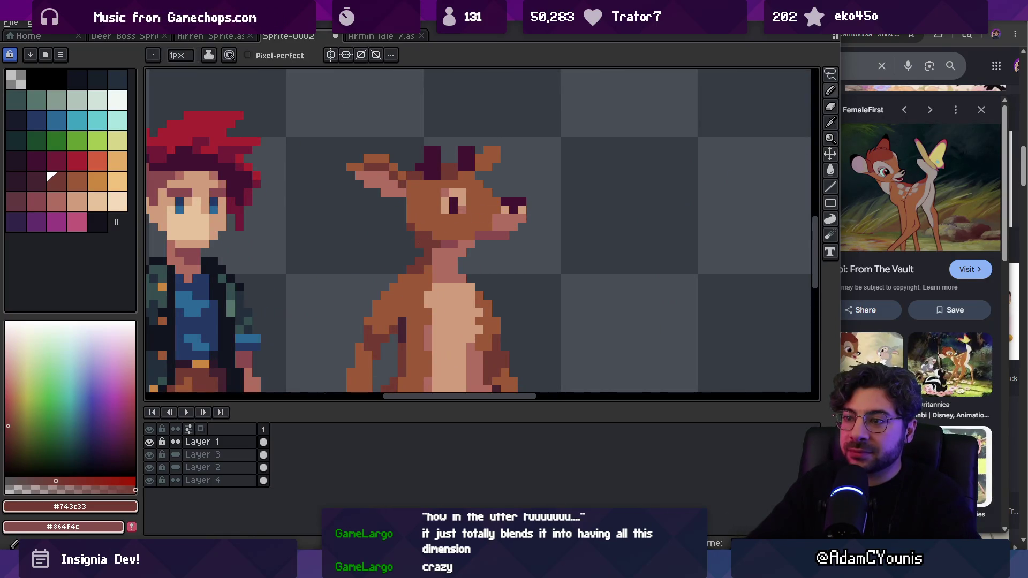
pyautogui.keyDown('alt'); pyautogui.click(424, 225); pyautogui.keyUp('alt')
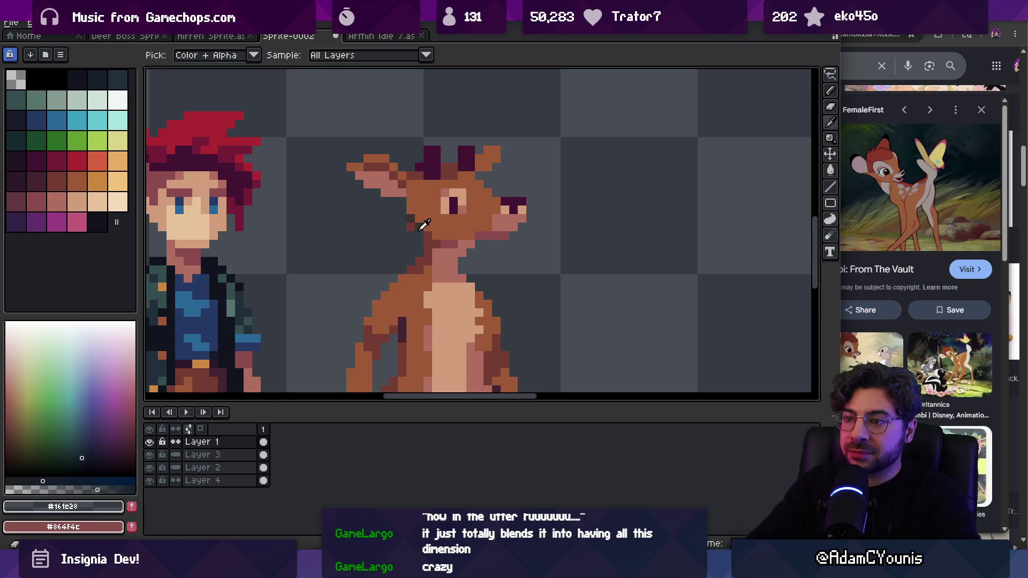
pyautogui.keyDown('alt'); pyautogui.click(424, 226); pyautogui.keyUp('alt')
pyautogui.press('z')
pyautogui.scroll(-5, 489, 227)
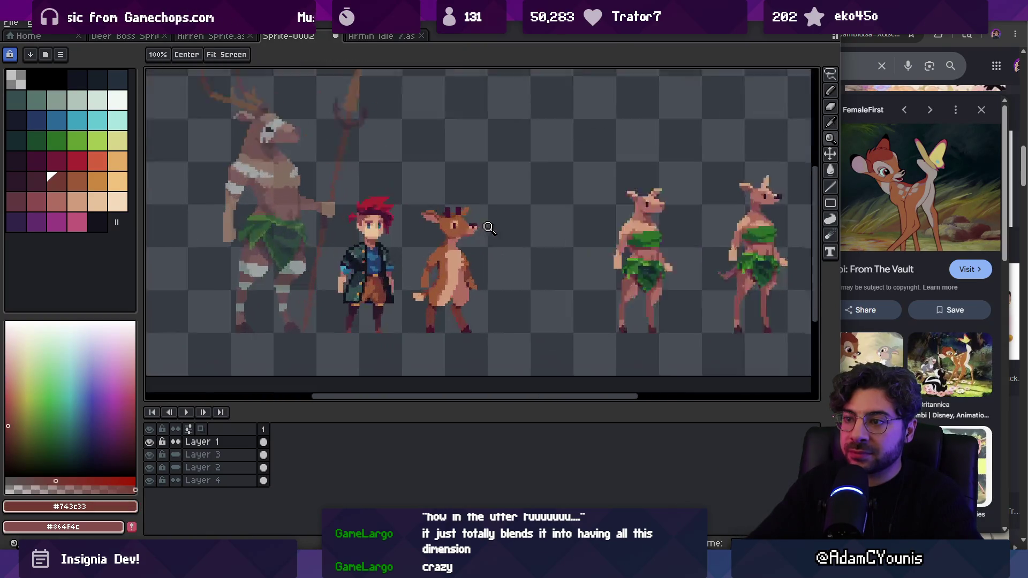
pyautogui.scroll(5, 489, 228)
pyautogui.press('b')
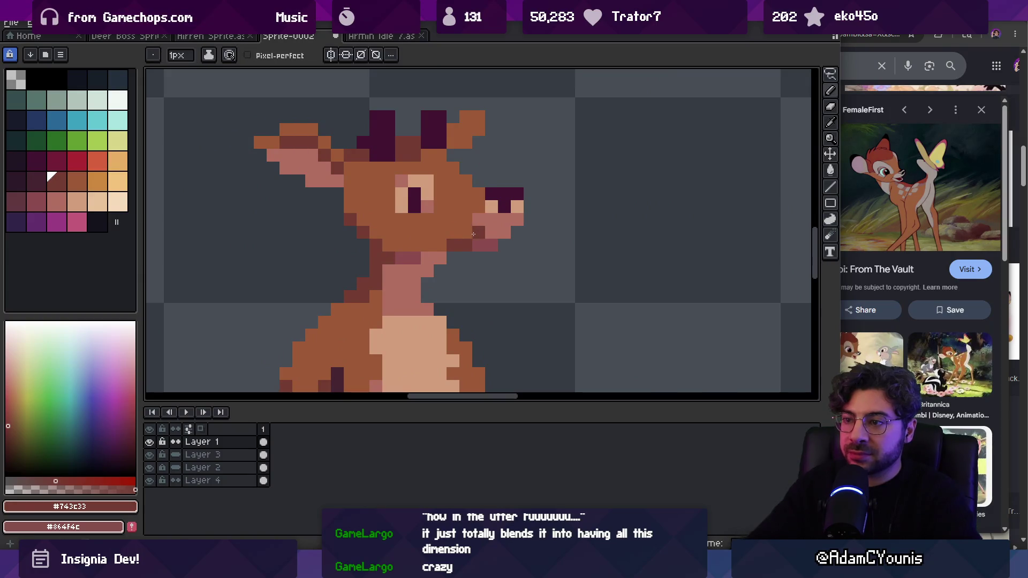
pyautogui.press('z')
pyautogui.scroll(-5, 482, 204)
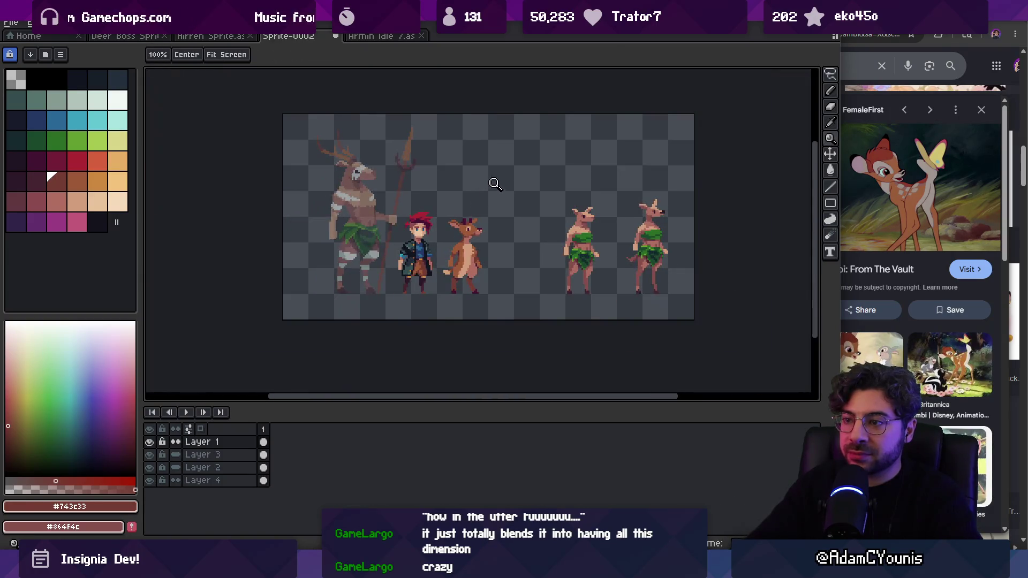
pyautogui.scroll(5, 471, 241)
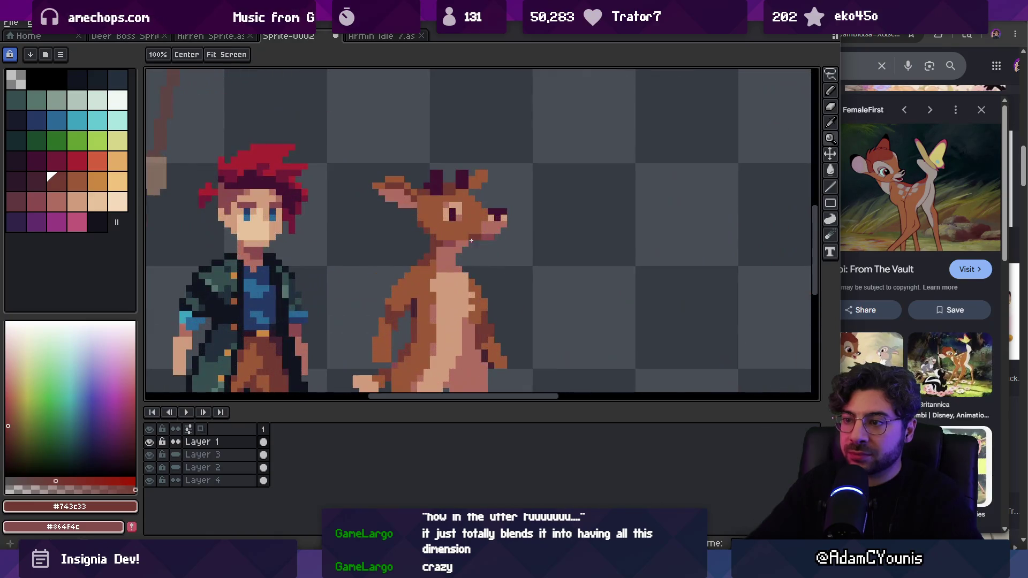
pyautogui.press('b')
pyautogui.press('z')
pyautogui.scroll(-5, 470, 248)
pyautogui.scroll(5, 514, 227)
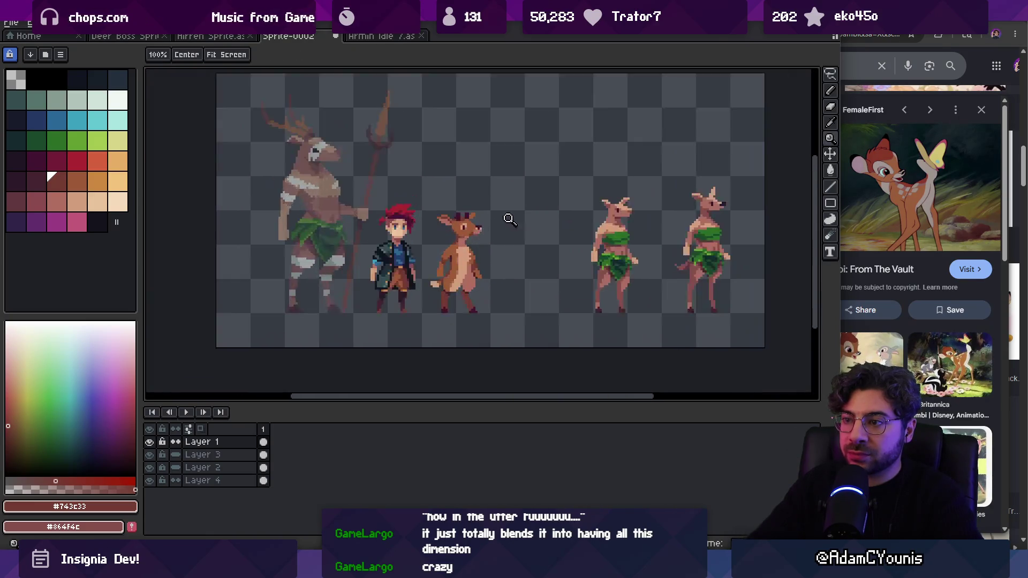
pyautogui.keyDown('alt'); pyautogui.click(435, 287); pyautogui.keyUp('alt')
pyautogui.scroll(-4, 490, 245)
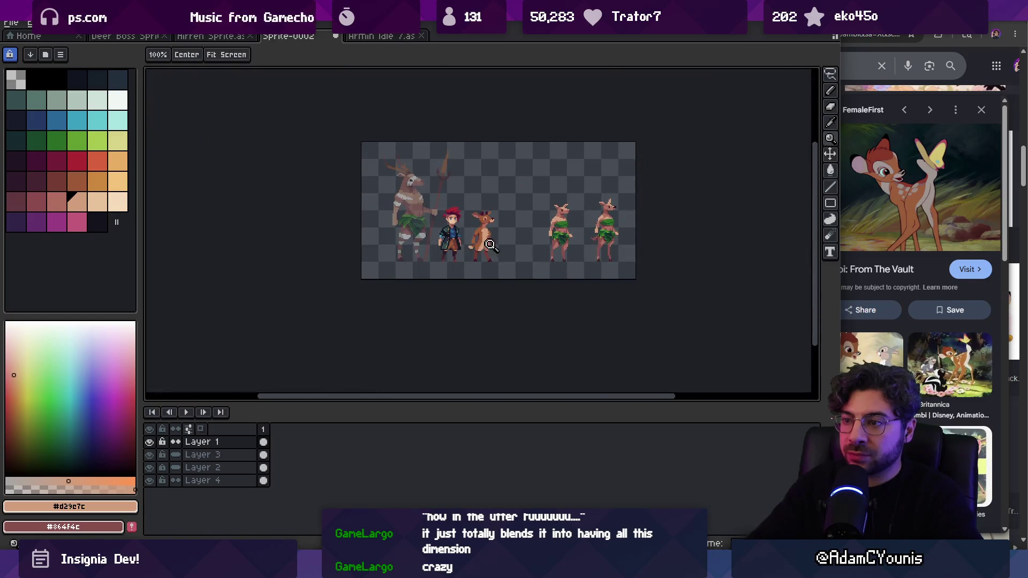
pyautogui.scroll(5, 509, 242)
pyautogui.press('b')
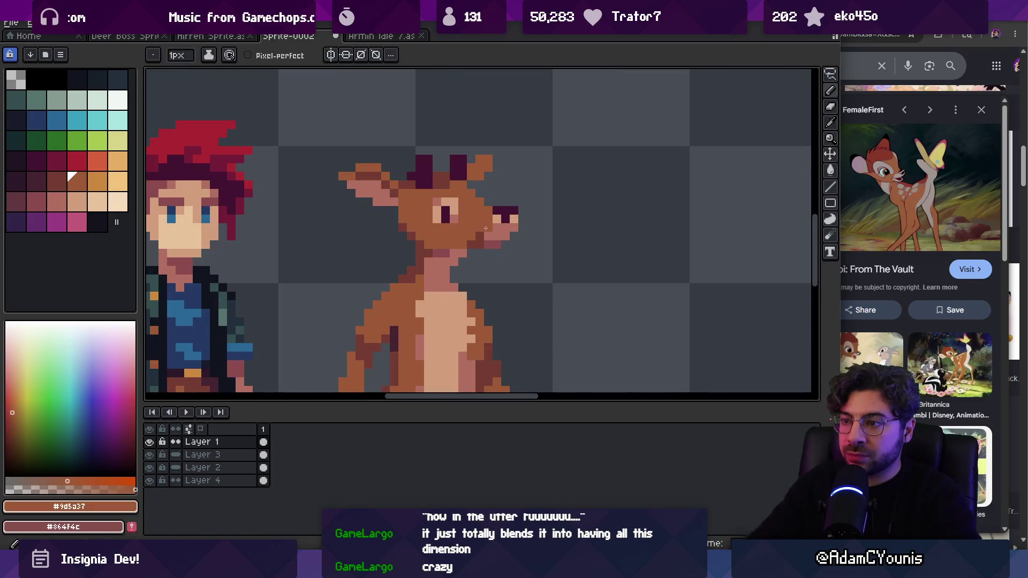
pyautogui.press('z')
pyautogui.scroll(-5, 455, 230)
pyautogui.scroll(5, 525, 213)
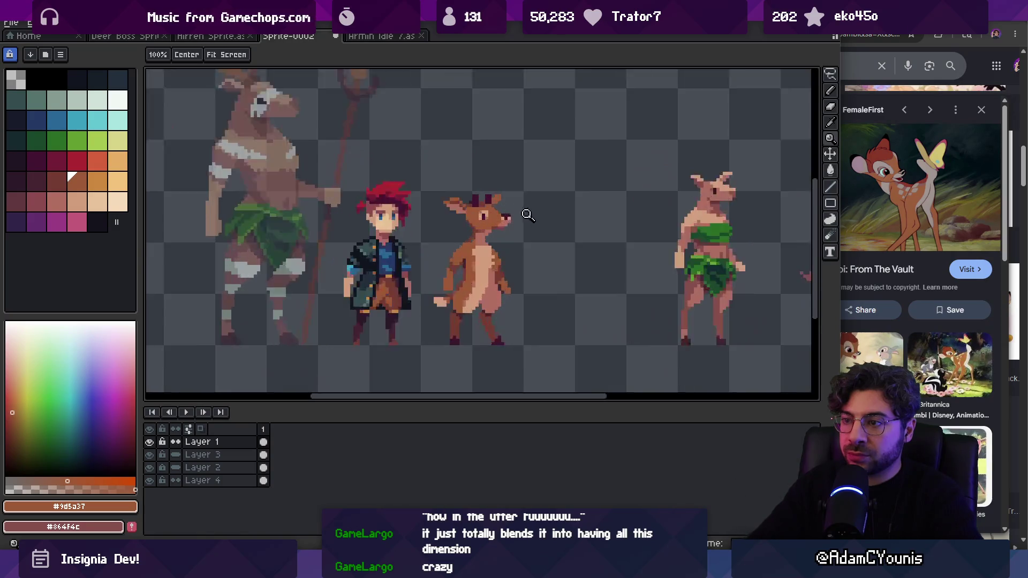
pyautogui.press('i')
pyautogui.click(461, 243)
pyautogui.press('b')
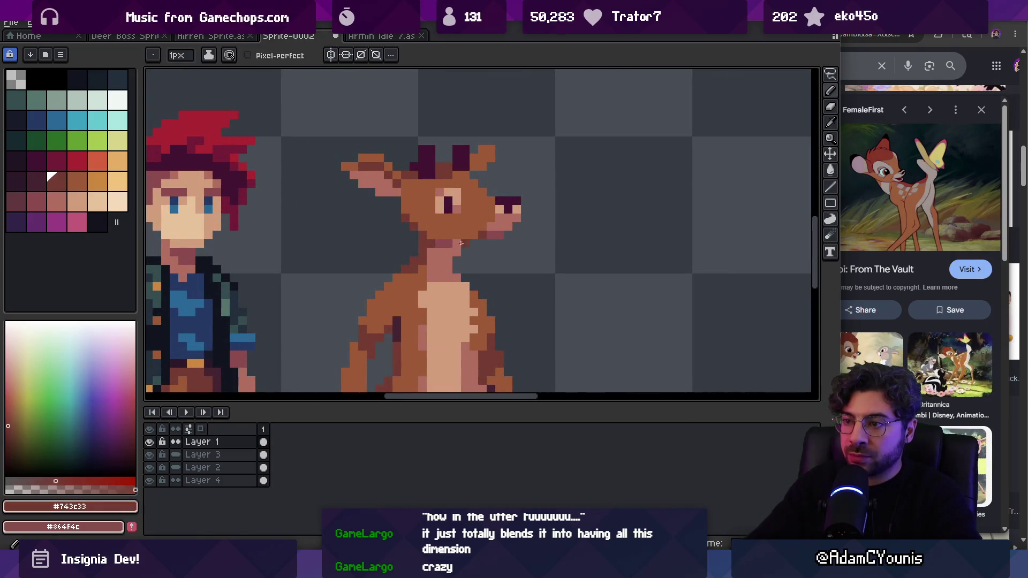
pyautogui.press('z')
pyautogui.scroll(-5, 448, 234)
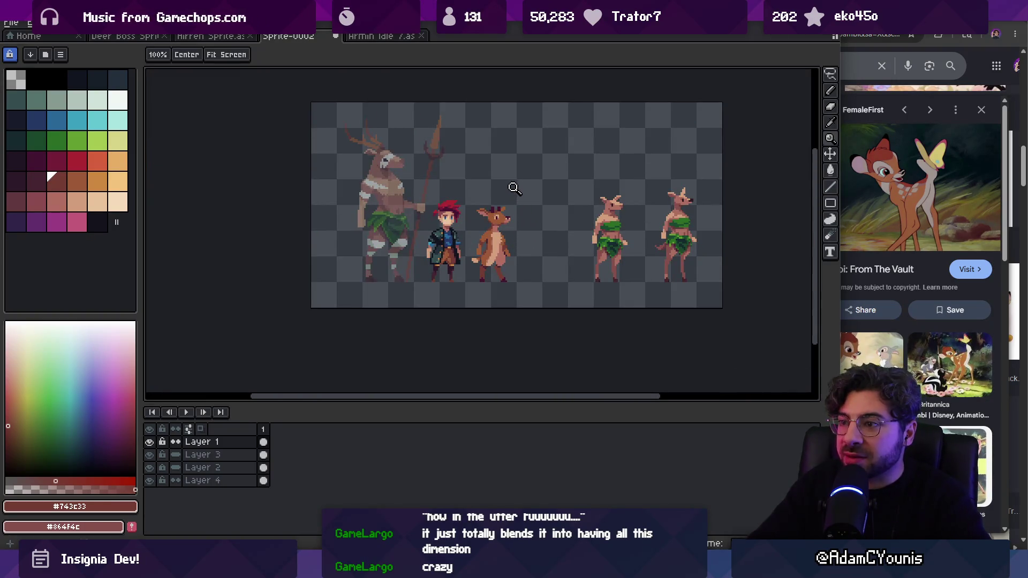
pyautogui.scroll(5, 514, 188)
pyautogui.press('i')
# Step: Sample the deer's face tones and paint two light pixels left of the eye
pyautogui.click(469, 220)
pyautogui.press('b')
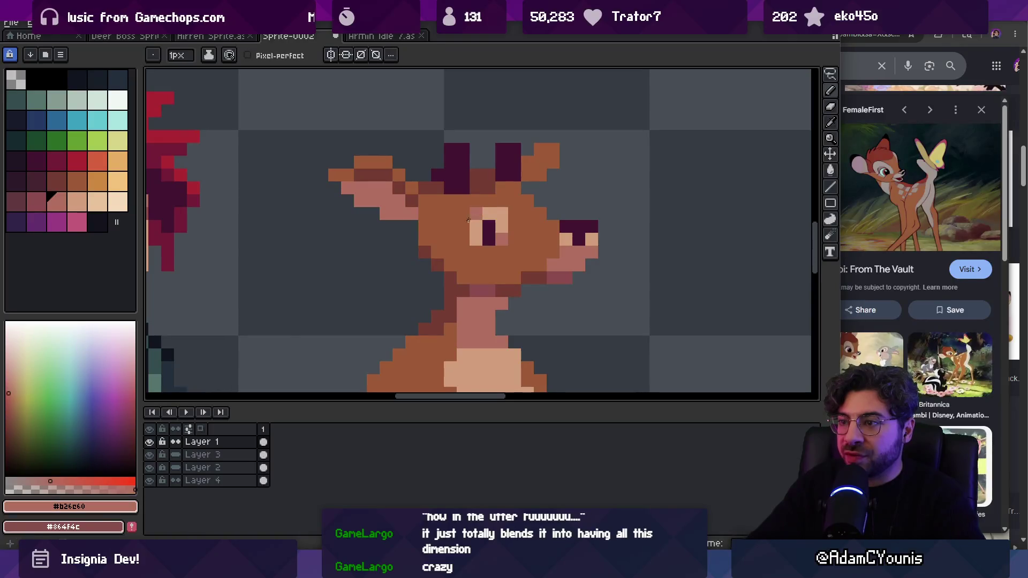
pyautogui.press('i')
pyautogui.click(476, 230)
pyautogui.press('b')
pyautogui.moveTo(462, 226); pyautogui.dragTo(463, 239)
pyautogui.press('i')
pyautogui.click(501, 238)
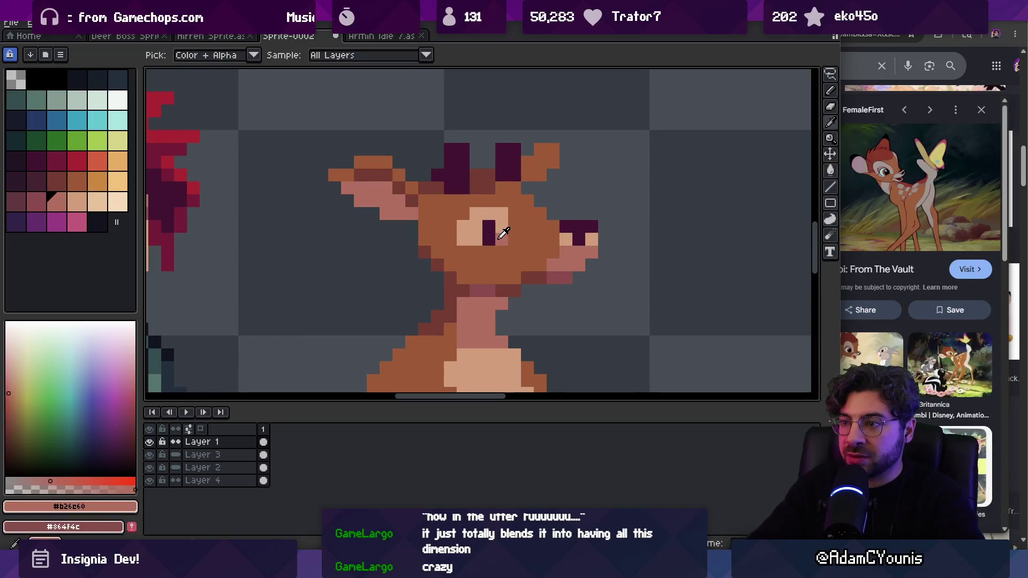
# Step: Zoom out to compare against the whole sheet and sample the deer's tan face colour
pyautogui.press('z')
pyautogui.scroll(-5, 481, 203)
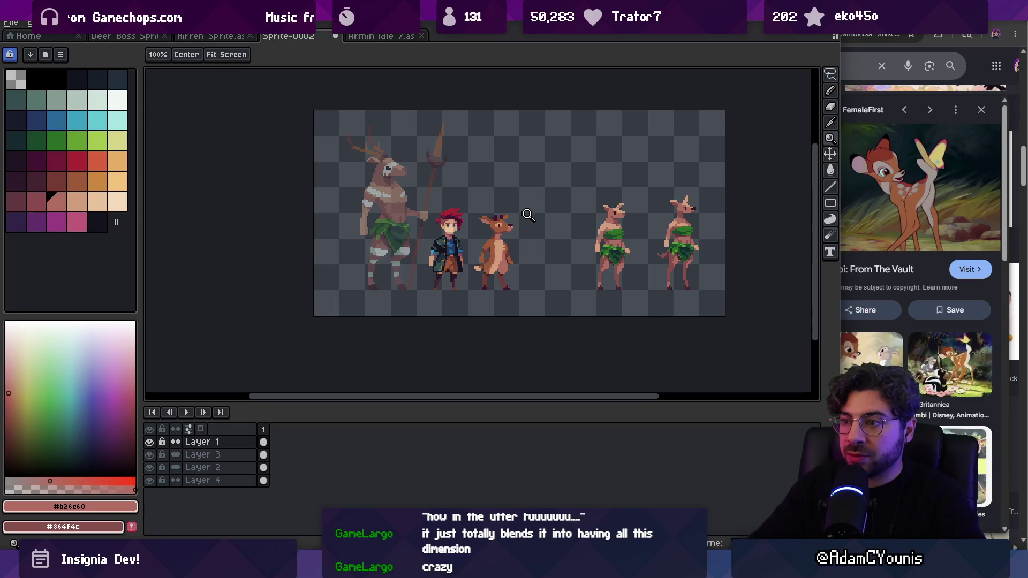
pyautogui.scroll(4, 492, 227)
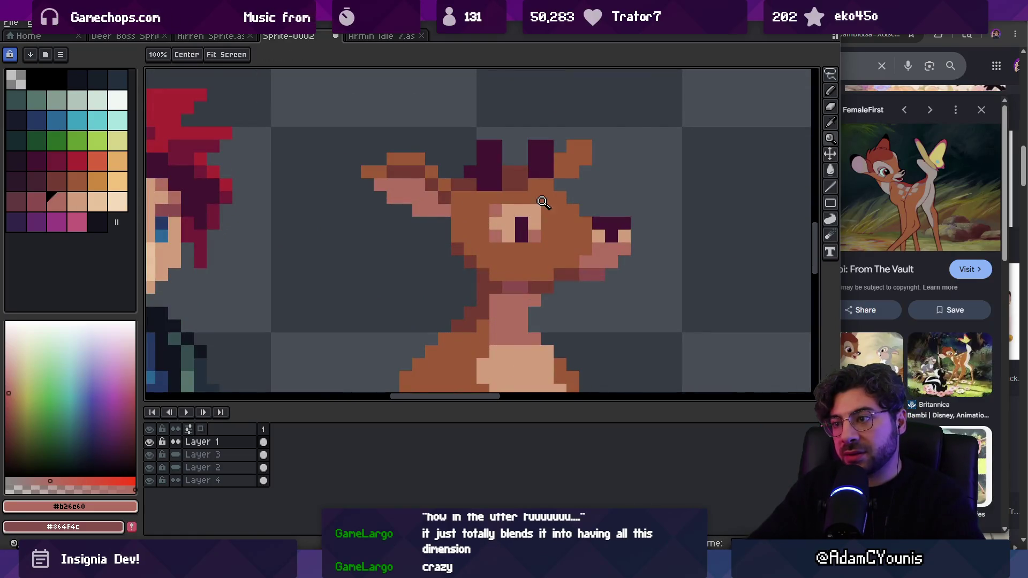
pyautogui.scroll(-4, 509, 207)
pyautogui.scroll(2, 541, 204)
pyautogui.scroll(2, 541, 204)
pyautogui.keyDown('alt'); pyautogui.click(523, 202); pyautogui.keyUp('alt')
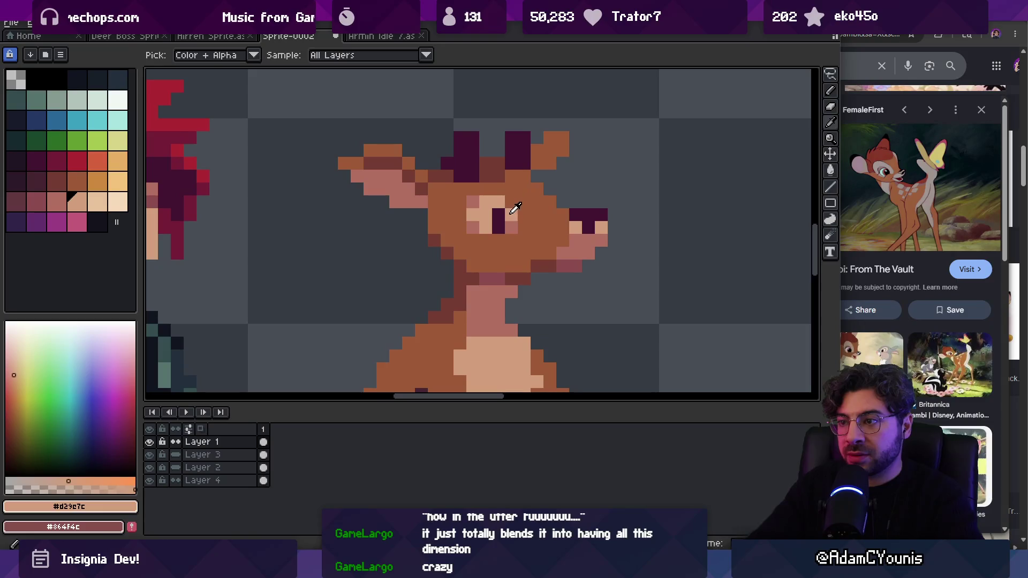
pyautogui.scroll(-3, 514, 194)
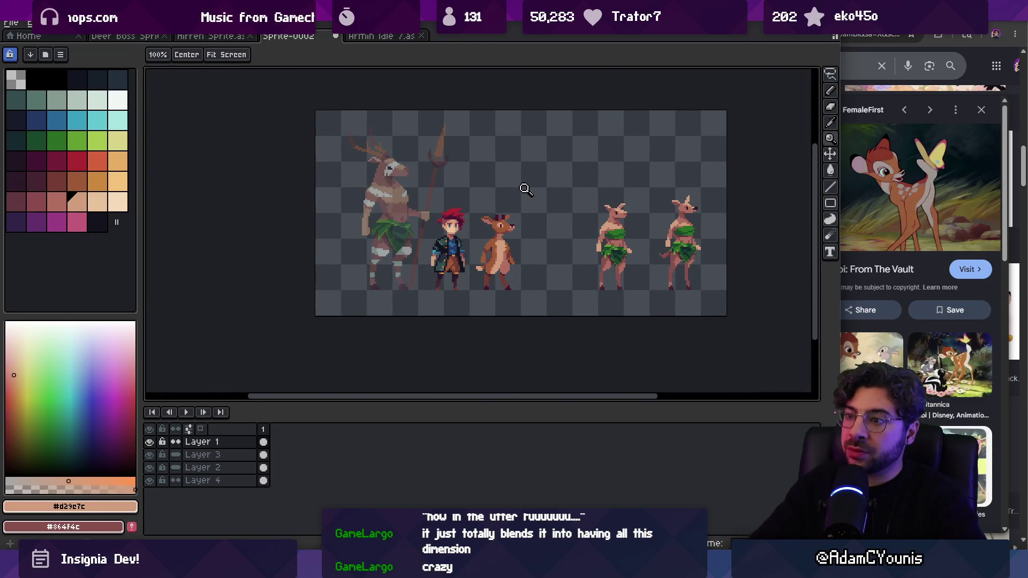
pyautogui.scroll(4, 523, 194)
pyautogui.press('b')
# Step: Paint mid-brown and muted pink (#b26c60) shading pixels around the deer's eye
pyautogui.keyDown('alt'); pyautogui.click(453, 229); pyautogui.keyUp('alt')
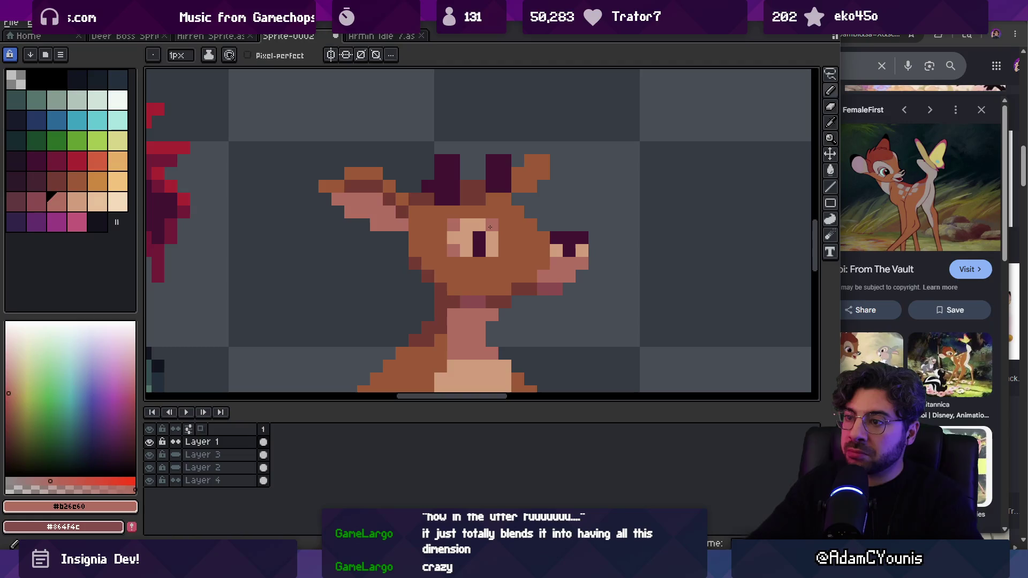
pyautogui.press('alt')
pyautogui.keyDown('alt'); pyautogui.click(485, 219); pyautogui.keyUp('alt')
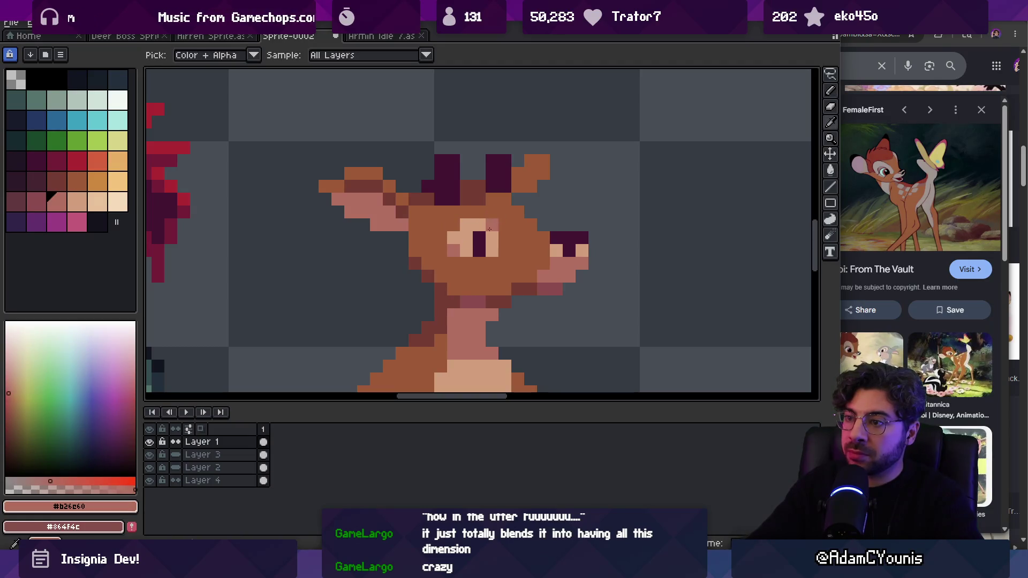
pyautogui.keyDown('alt'); pyautogui.click(484, 223); pyautogui.keyUp('alt')
pyautogui.keyDown('alt'); pyautogui.click(466, 236); pyautogui.keyUp('alt')
pyautogui.click(455, 239)
pyautogui.keyDown('alt'); pyautogui.click(467, 238); pyautogui.keyUp('alt')
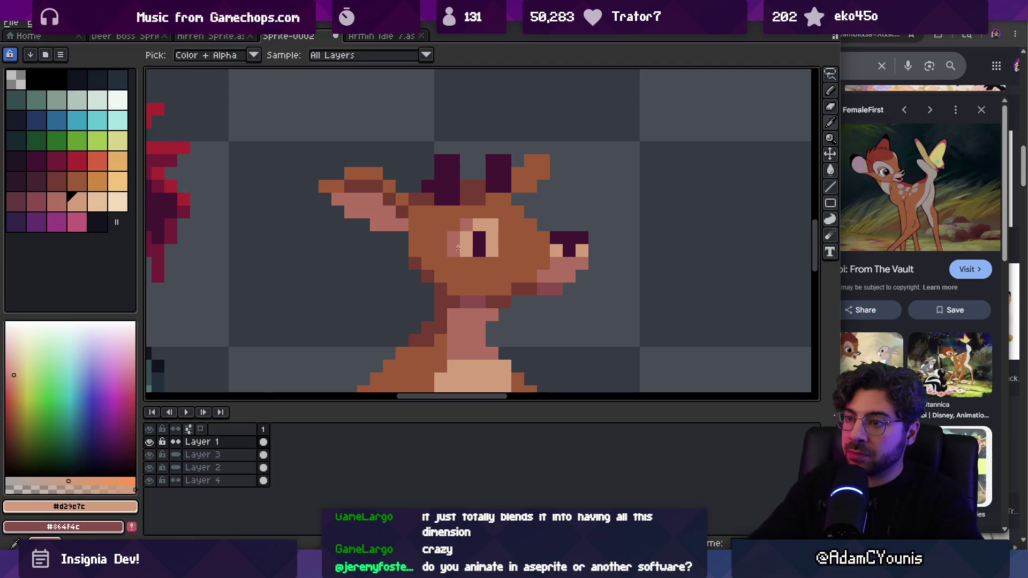
# Step: Sample the muted pink and light tan beside the eye, zooming in and out to compare
pyautogui.press('z')
pyautogui.scroll(-4, 523, 219)
pyautogui.scroll(3, 527, 228)
pyautogui.keyDown('alt'); pyautogui.click(490, 238); pyautogui.keyUp('alt')
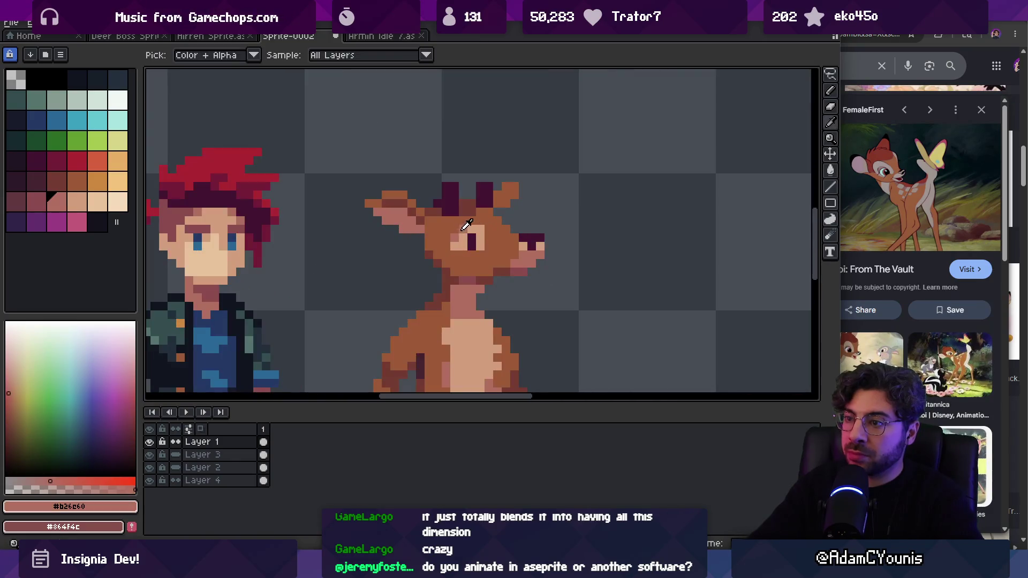
pyautogui.scroll(-4, 458, 234)
pyautogui.scroll(-1, 516, 198)
pyautogui.press('v')
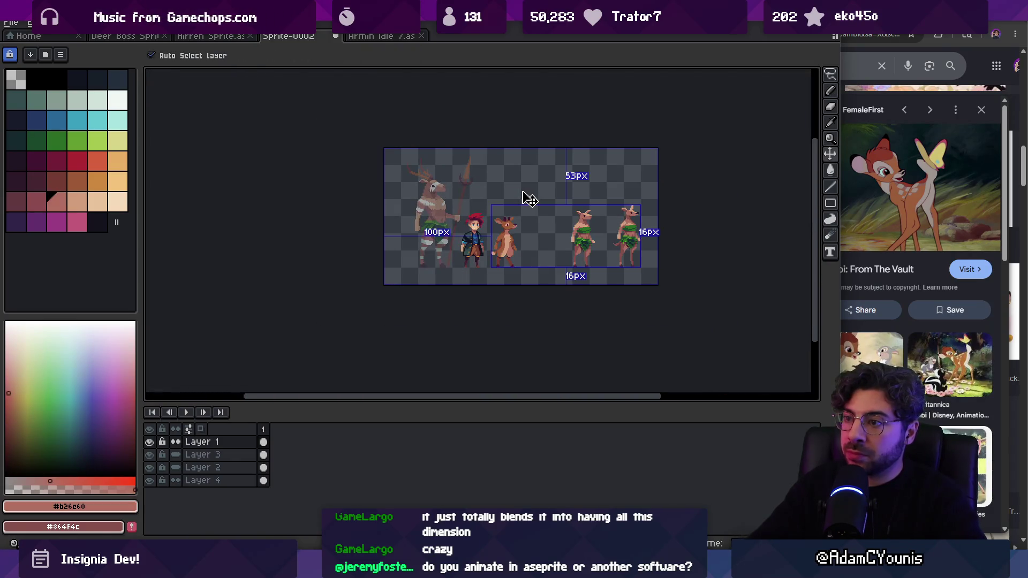
pyautogui.press('z')
pyautogui.scroll(5, 509, 212)
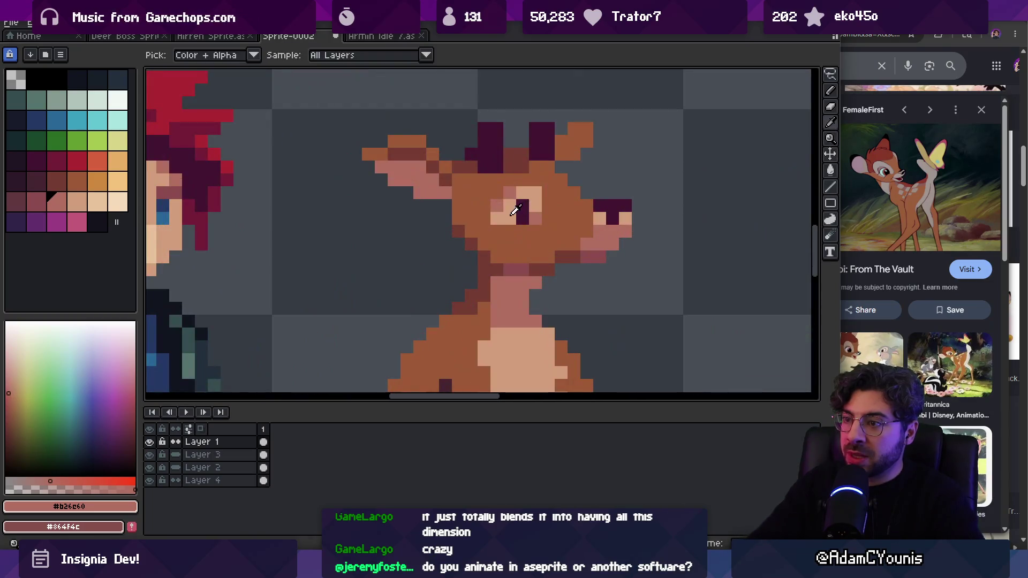
pyautogui.keyDown('alt'); pyautogui.click(494, 219); pyautogui.keyUp('alt')
pyautogui.keyDown('alt'); pyautogui.click(494, 219); pyautogui.keyUp('alt')
pyautogui.scroll(-4, 495, 220)
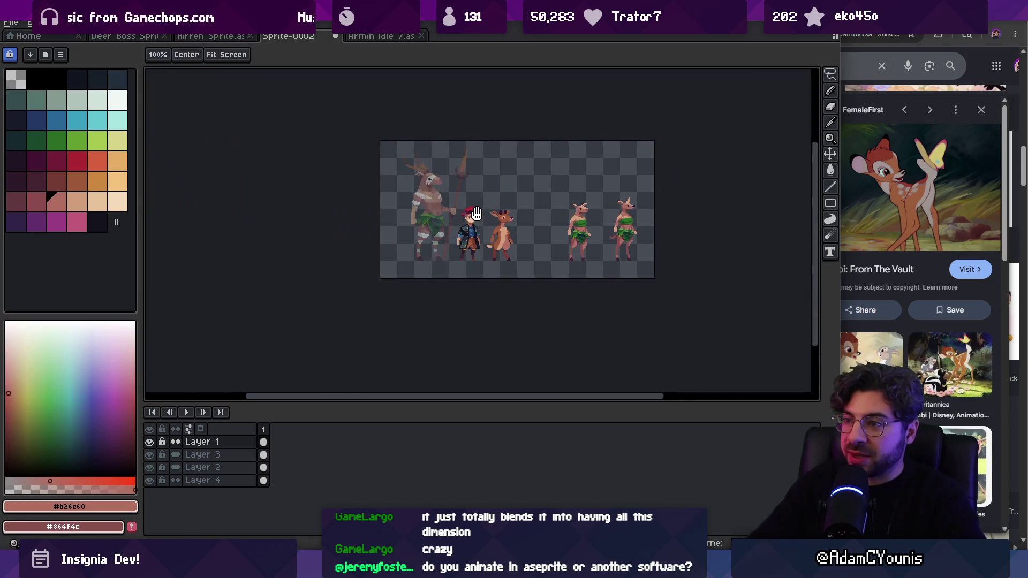
pyautogui.scroll(1, 529, 227)
pyautogui.scroll(2, 514, 219)
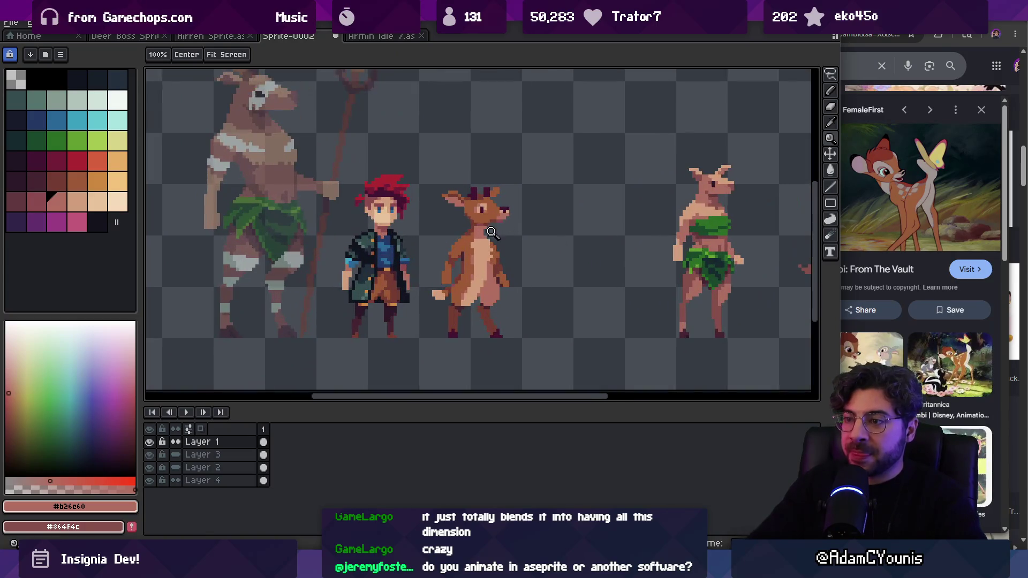
# Step: Pick the orange-brown palette swatch Idx-33 and adjust its alpha
pyautogui.keyDown('alt'); pyautogui.click(483, 212); pyautogui.keyUp('alt')
pyautogui.click(85, 190)
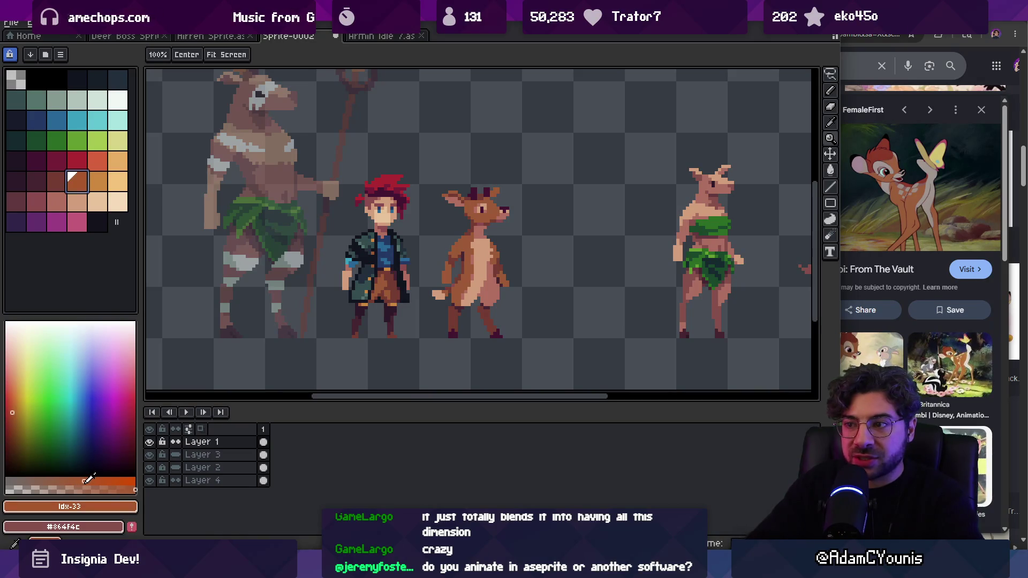
pyautogui.moveTo(92, 478); pyautogui.dragTo(80, 477)
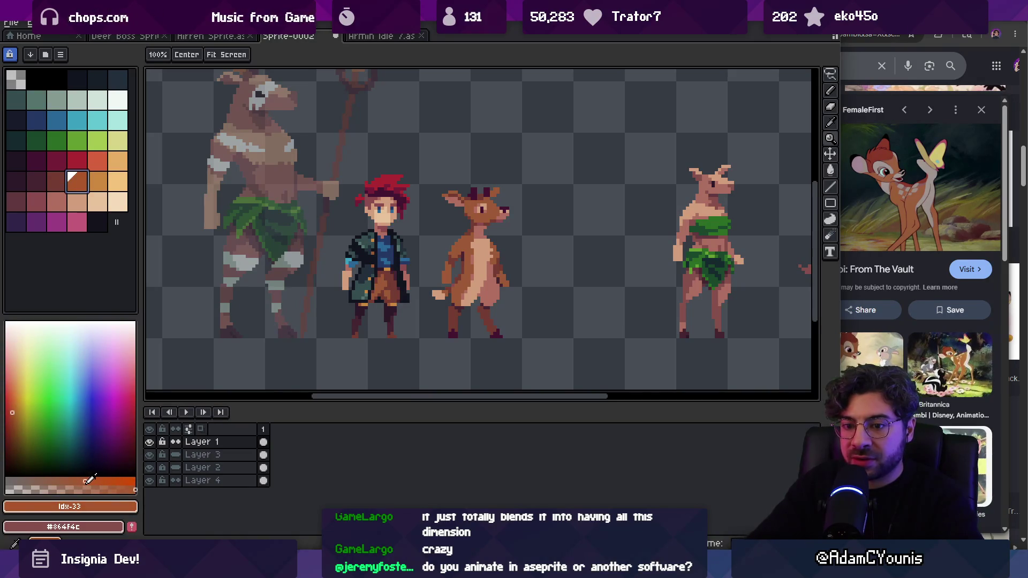
# Step: Switch to the non-contiguous Paint Bucket and sample the deer's brown coat colour
pyautogui.press('g')
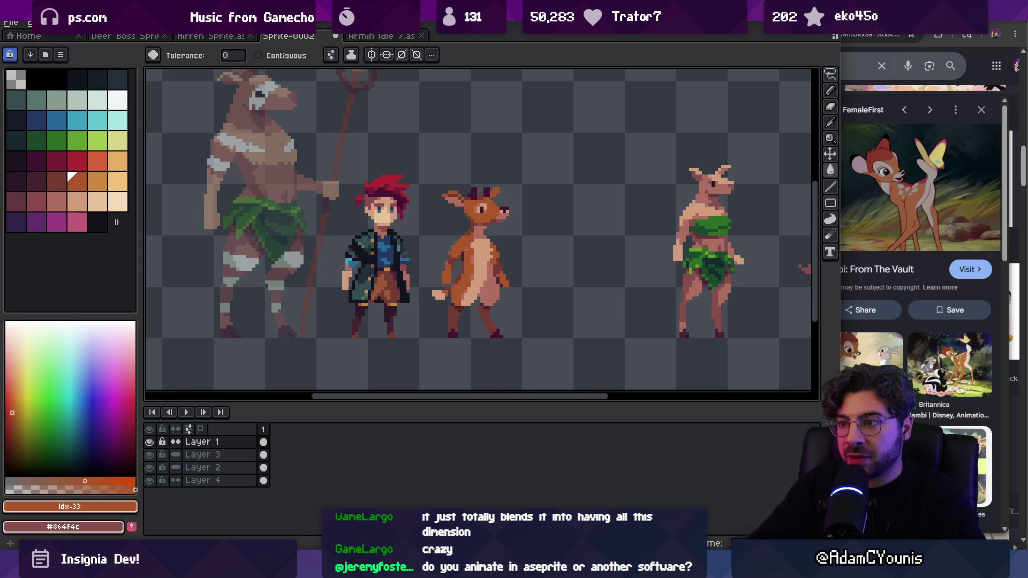
pyautogui.scroll(-3, 465, 249)
pyautogui.scroll(4, 469, 249)
pyautogui.press('v')
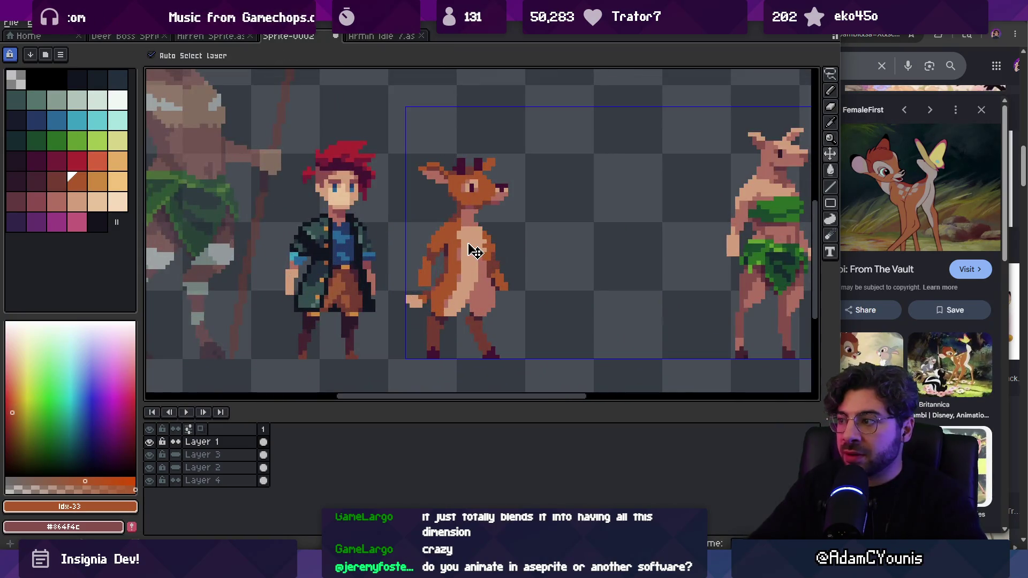
pyautogui.press('b')
pyautogui.press('alt')
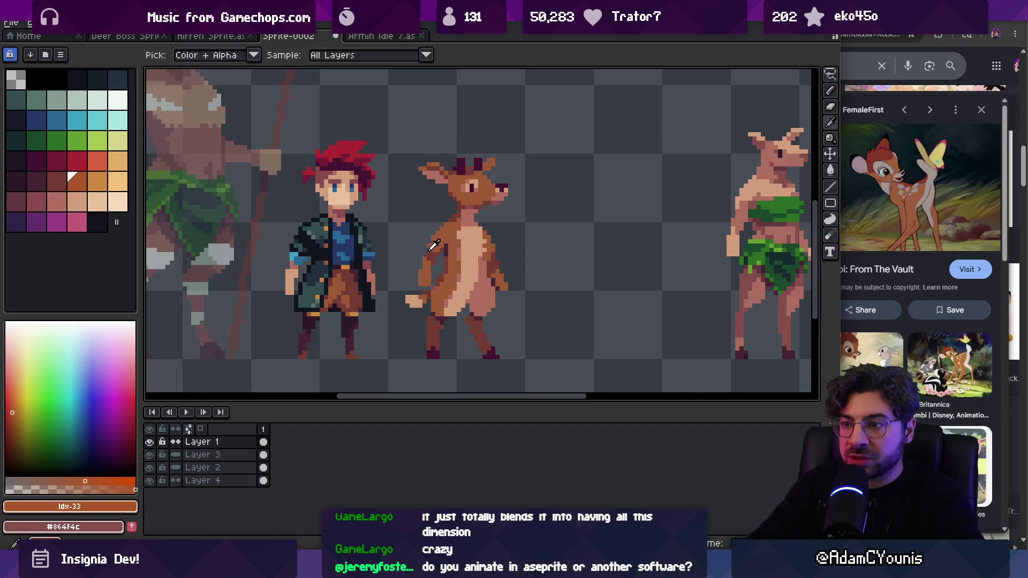
pyautogui.keyDown('alt'); pyautogui.click(430, 249); pyautogui.keyUp('alt')
pyautogui.press('z')
# Step: Refill the deer with the orange-brown swatch, then pick its light belly tan and muted pink
pyautogui.click(77, 481)
pyautogui.press('g')
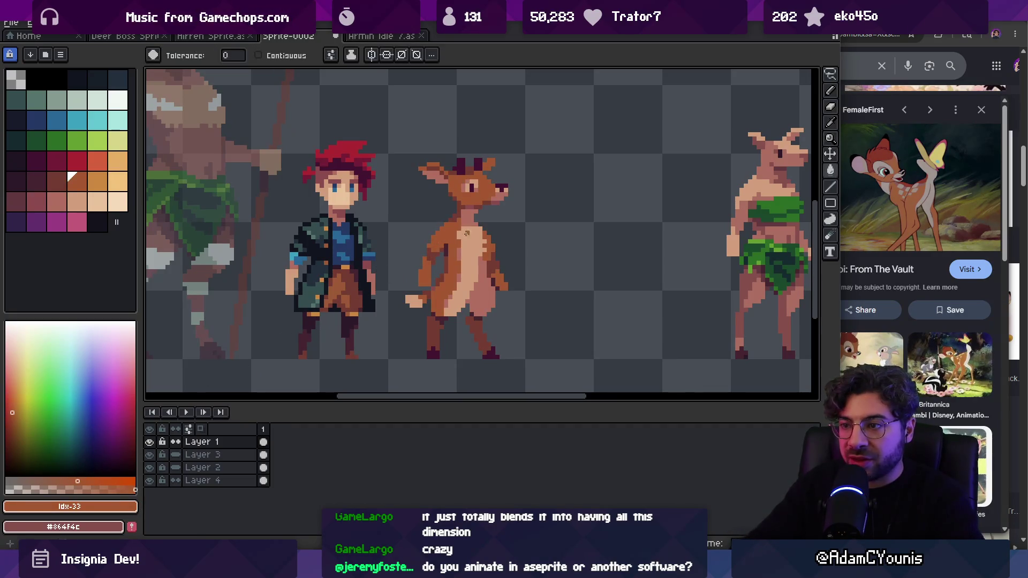
pyautogui.keyDown('alt'); pyautogui.click(466, 233); pyautogui.keyUp('alt')
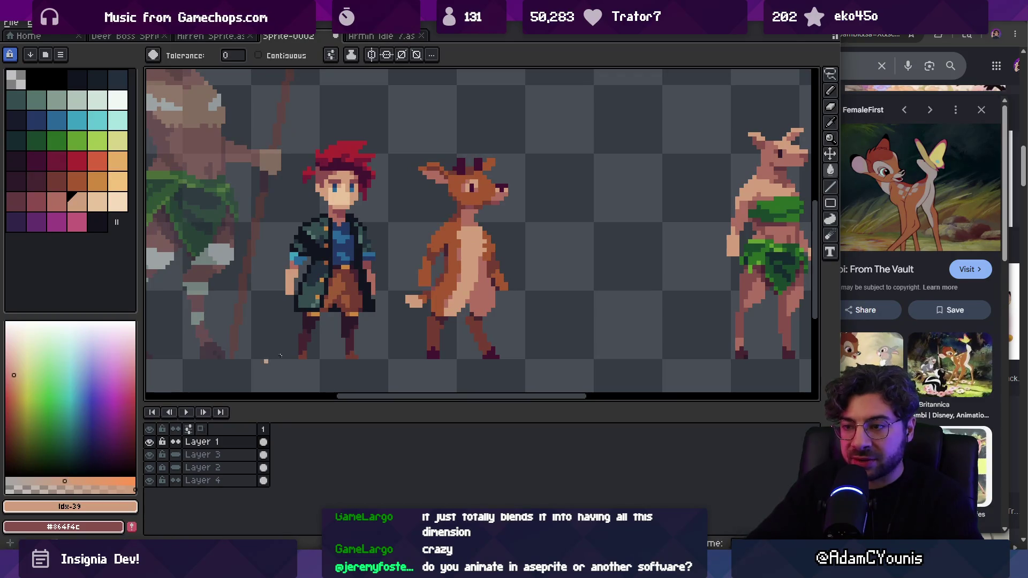
pyautogui.keyDown('alt'); pyautogui.click(473, 246); pyautogui.keyUp('alt')
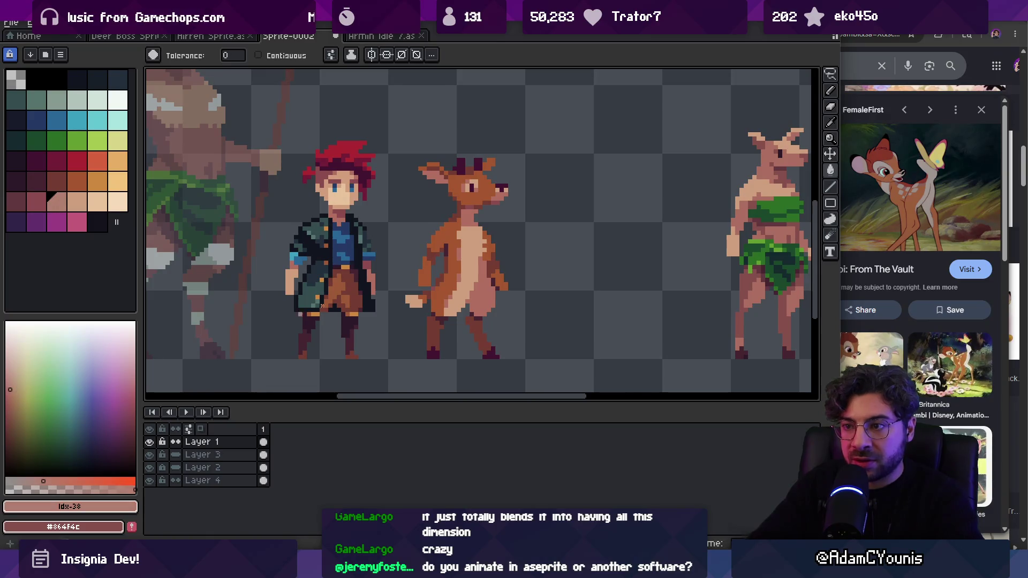
pyautogui.press('z')
pyautogui.scroll(-3, 460, 209)
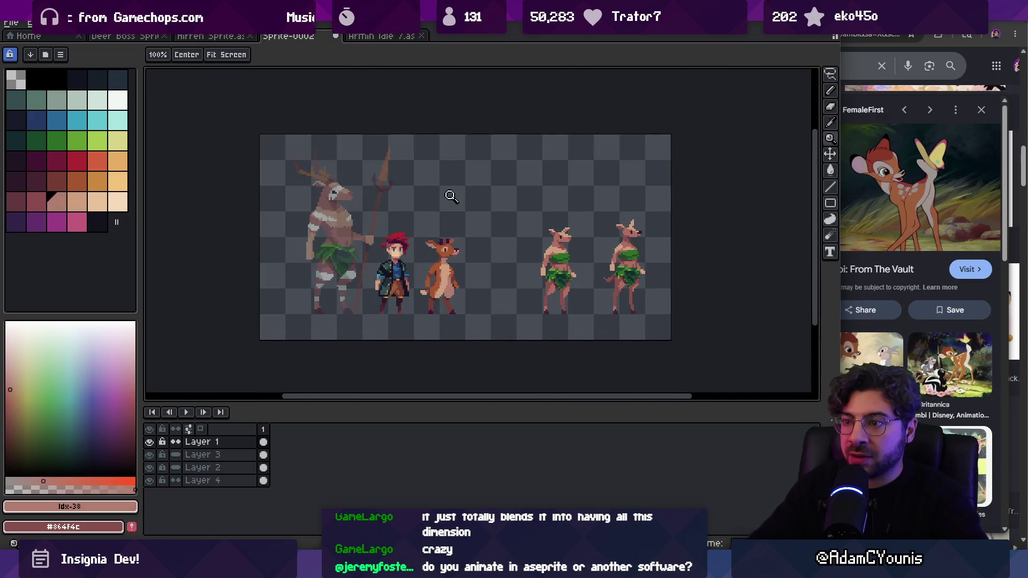
# Step: Sample the deer's dark outline colour, try a bucket fill on the body and undo it
pyautogui.scroll(4, 455, 279)
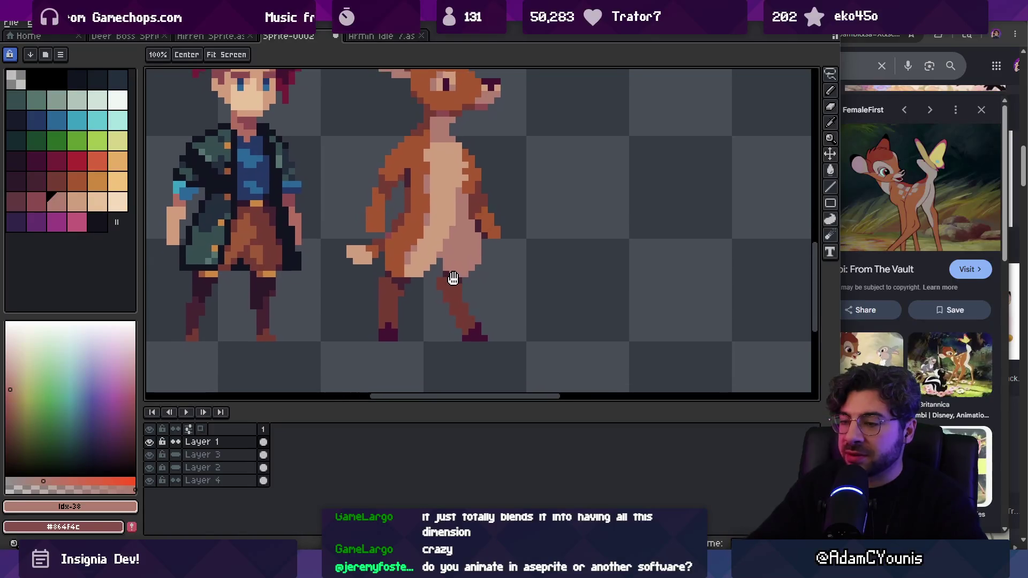
pyautogui.scroll(-2, 452, 288)
pyautogui.keyDown('alt'); pyautogui.click(414, 277); pyautogui.keyUp('alt')
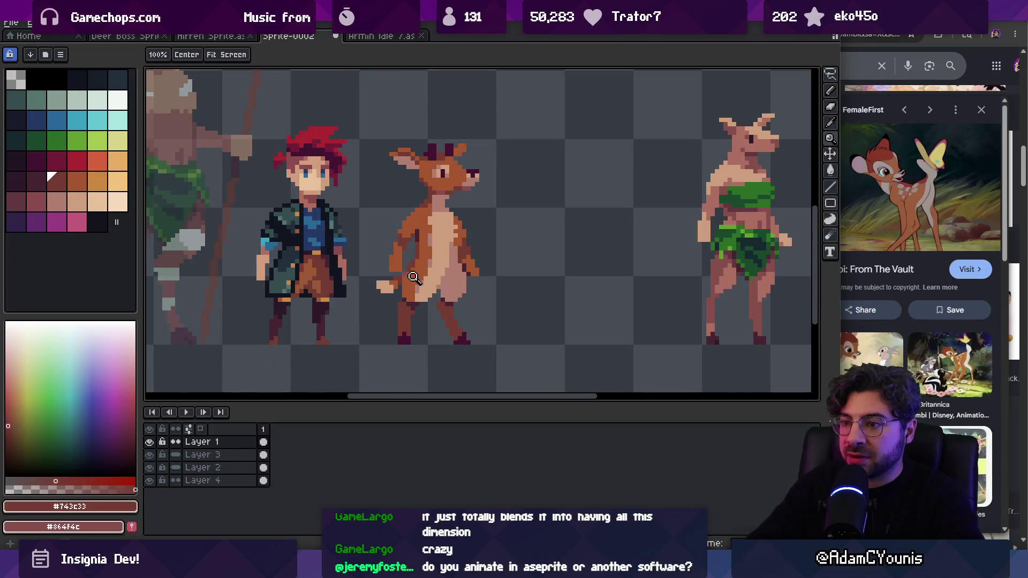
pyautogui.press('i')
pyautogui.press('g')
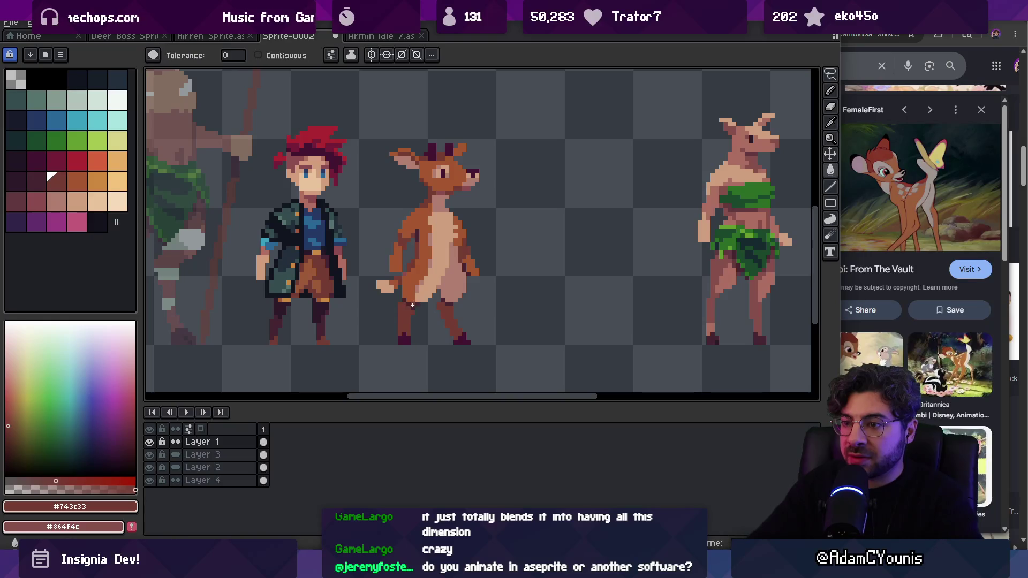
pyautogui.click(415, 304)
pyautogui.hotkey('ctrl', 'z')
# Step: Sample the orange-brown and pinkish tones from the deer's body, zooming to compare
pyautogui.press('z')
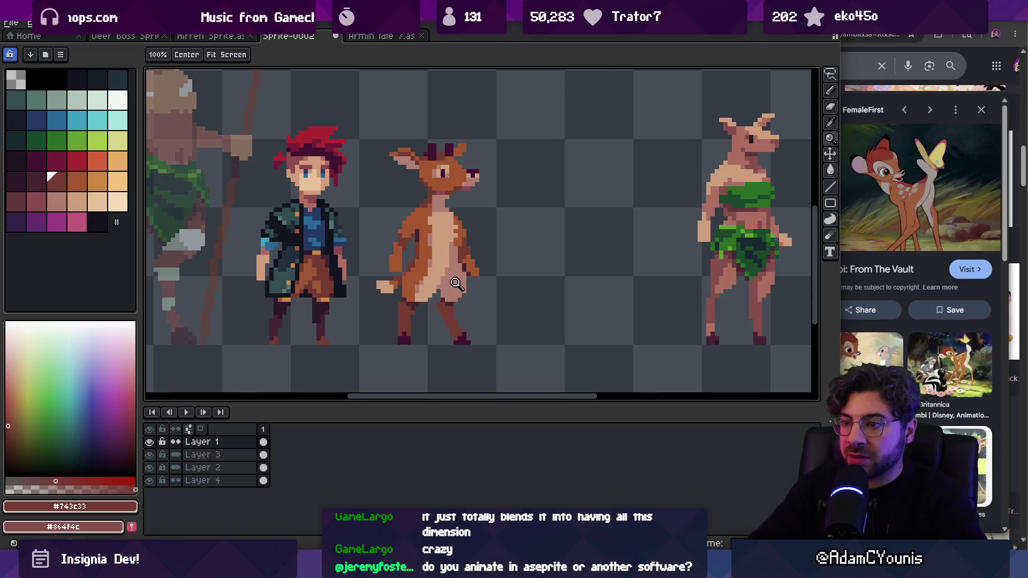
pyautogui.scroll(-2, 460, 311)
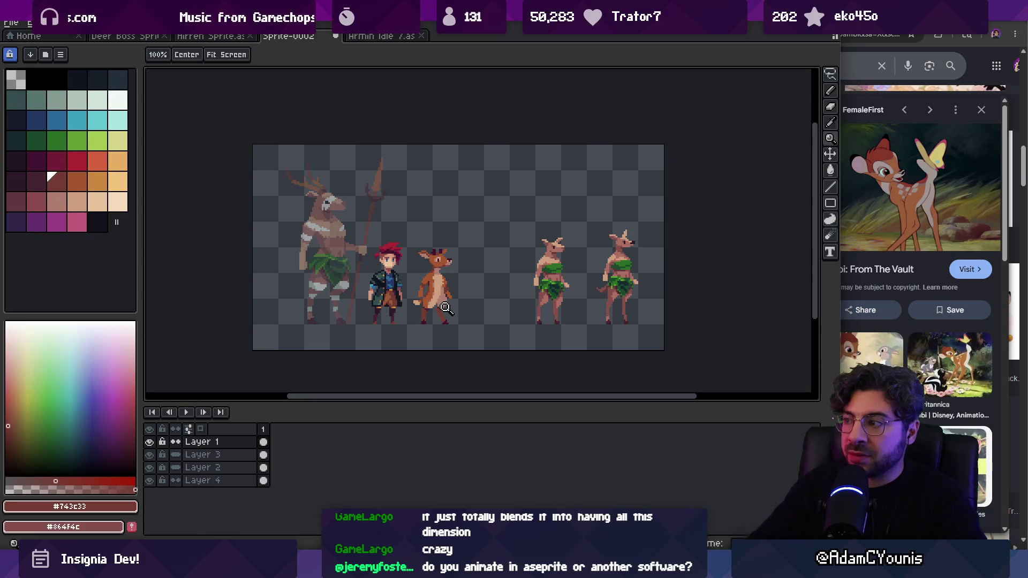
pyautogui.scroll(3, 455, 292)
pyautogui.press('b')
pyautogui.keyDown('alt'); pyautogui.click(460, 291); pyautogui.keyUp('alt')
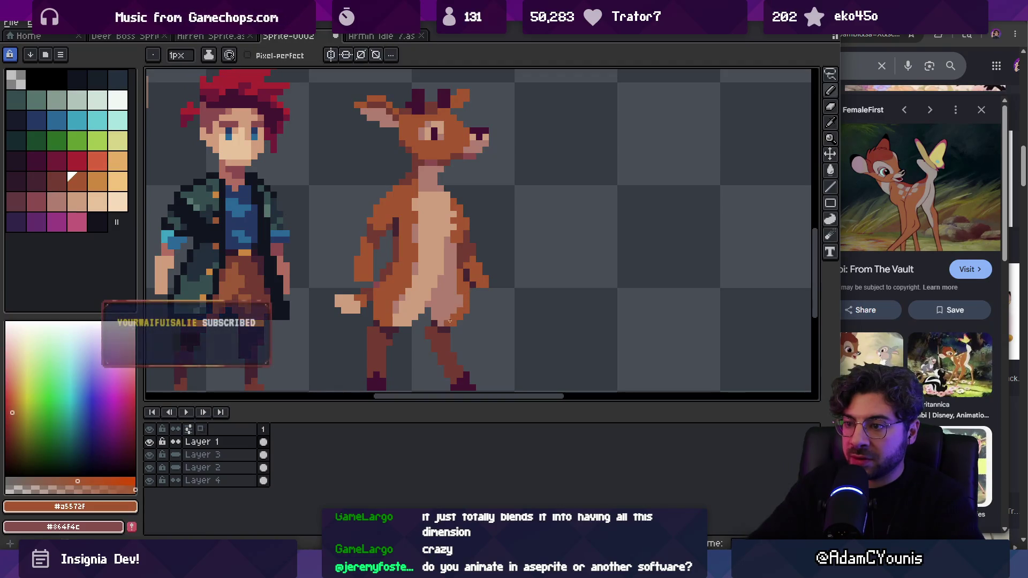
pyautogui.keyDown('alt'); pyautogui.click(450, 322); pyautogui.keyUp('alt')
pyautogui.press('z')
pyautogui.scroll(-5, 450, 253)
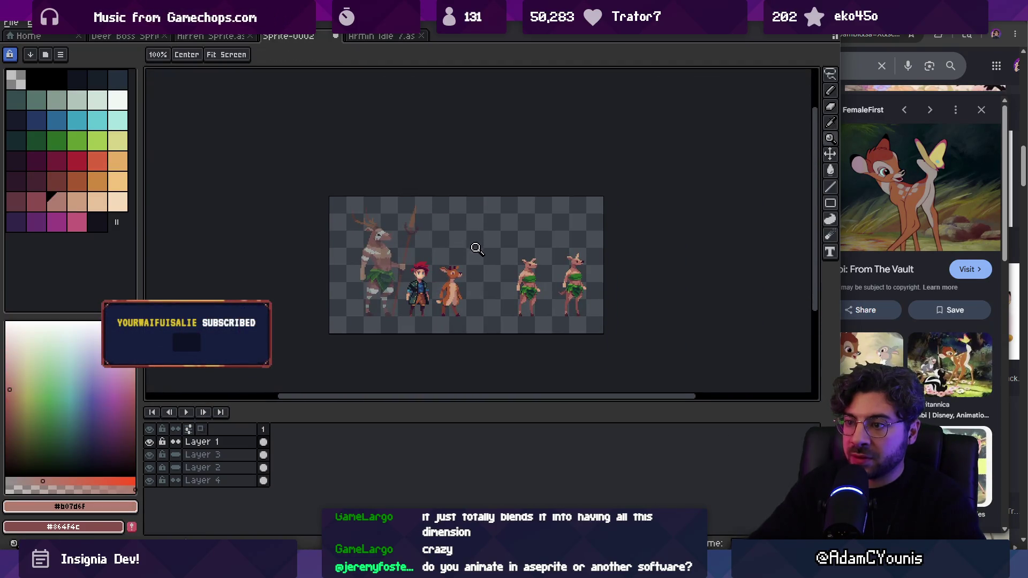
pyautogui.scroll(5, 447, 294)
pyautogui.press('b')
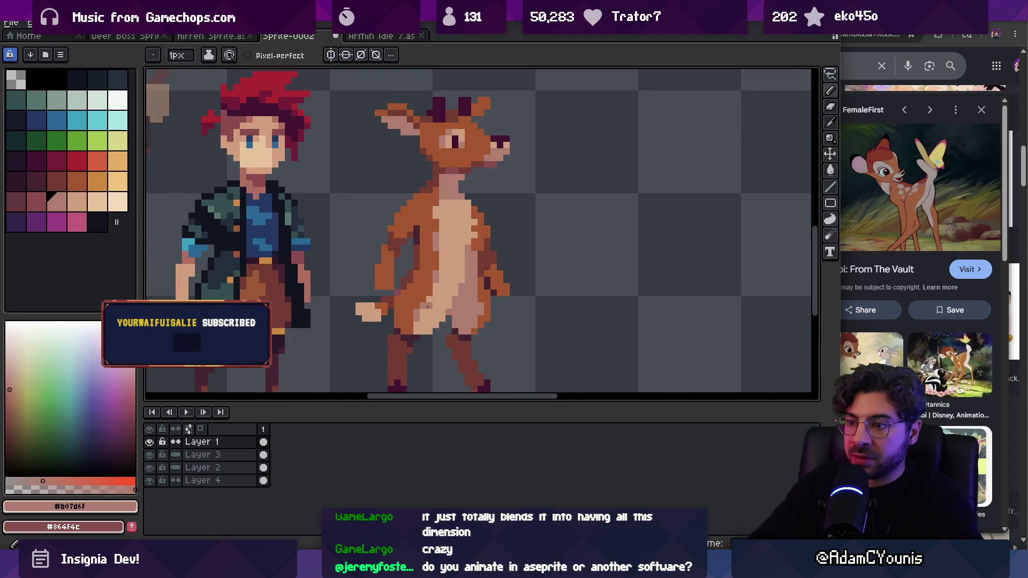
pyautogui.press('z')
pyautogui.scroll(-5, 492, 277)
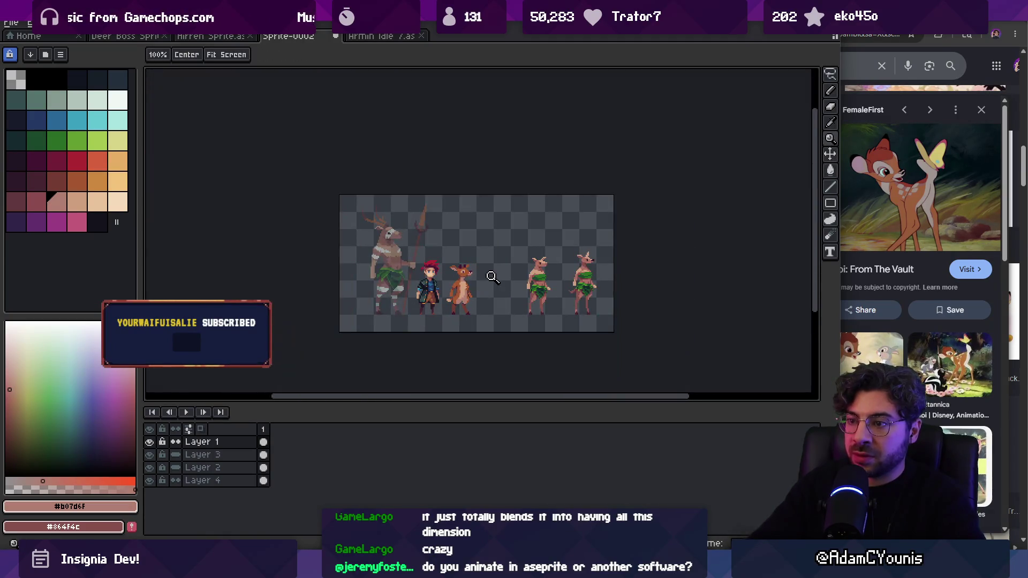
pyautogui.scroll(5, 489, 284)
pyautogui.press('b')
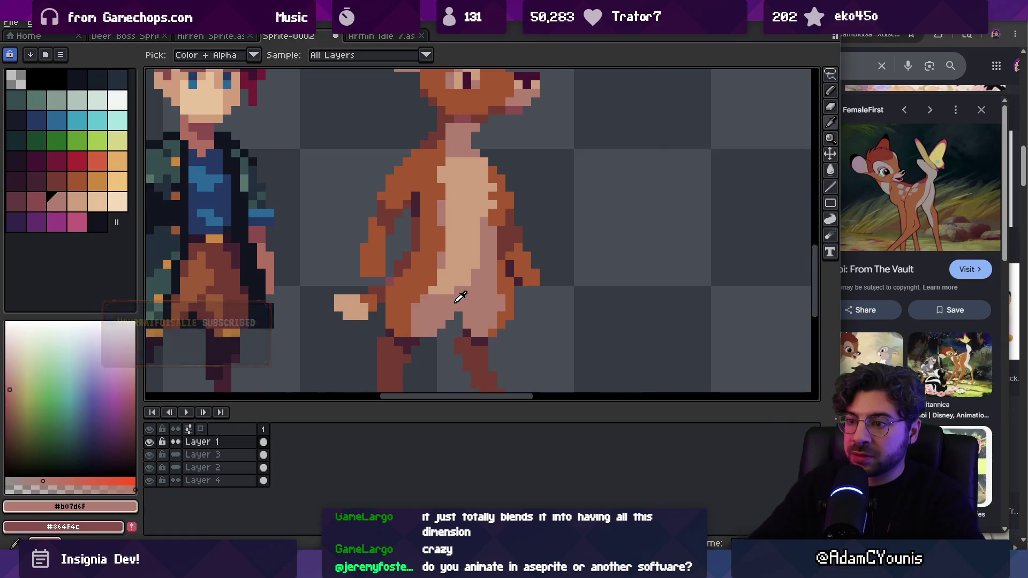
# Step: Choose another palette shade for shading, then sample the deer's dark outline colour
pyautogui.press('z')
pyautogui.click(36, 201)
pyautogui.press('b')
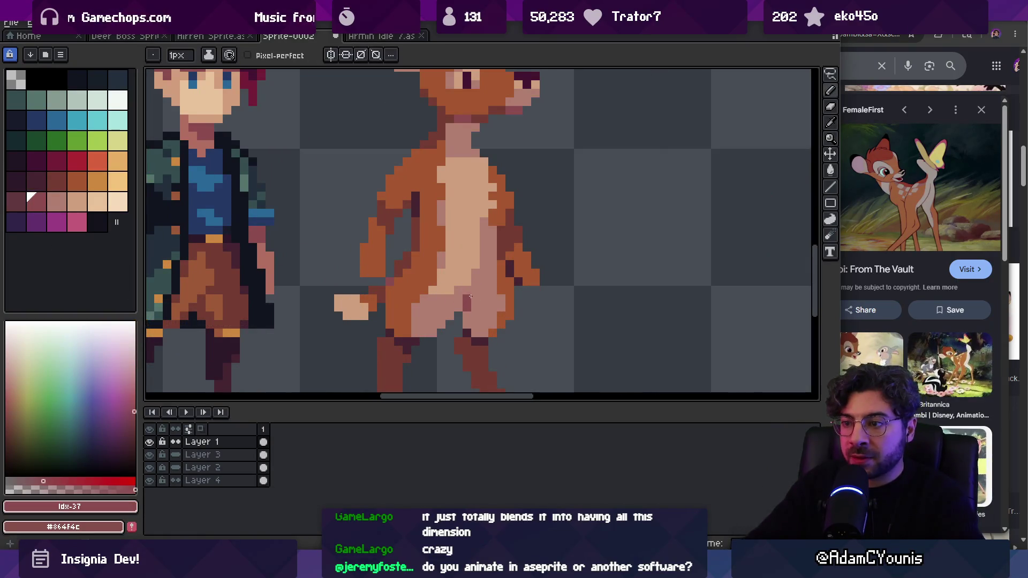
pyautogui.press('h')
pyautogui.scroll(-5, 445, 271)
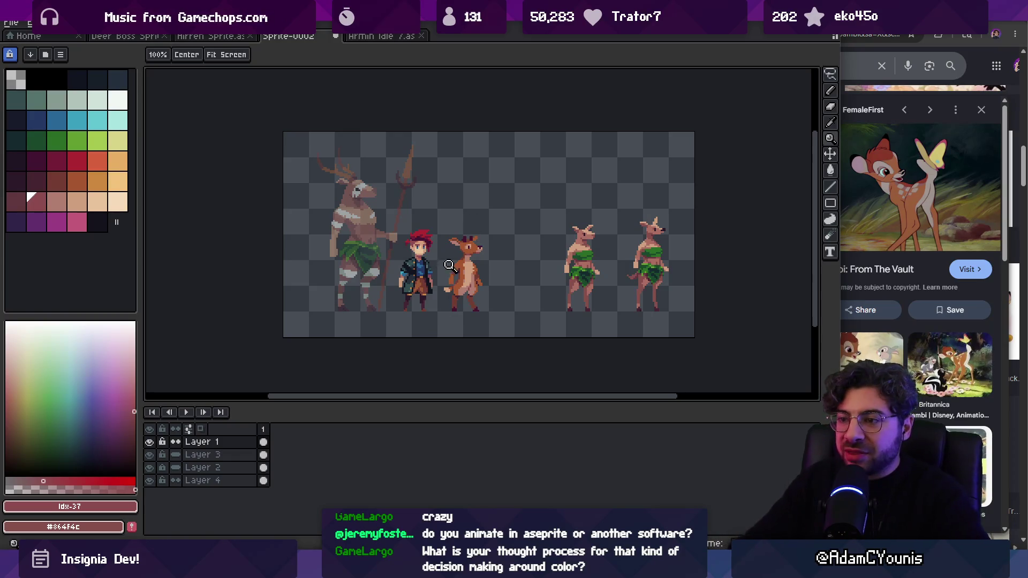
pyautogui.scroll(4, 455, 284)
pyautogui.press('b')
pyautogui.keyDown('alt'); pyautogui.click(459, 304); pyautogui.keyUp('alt')
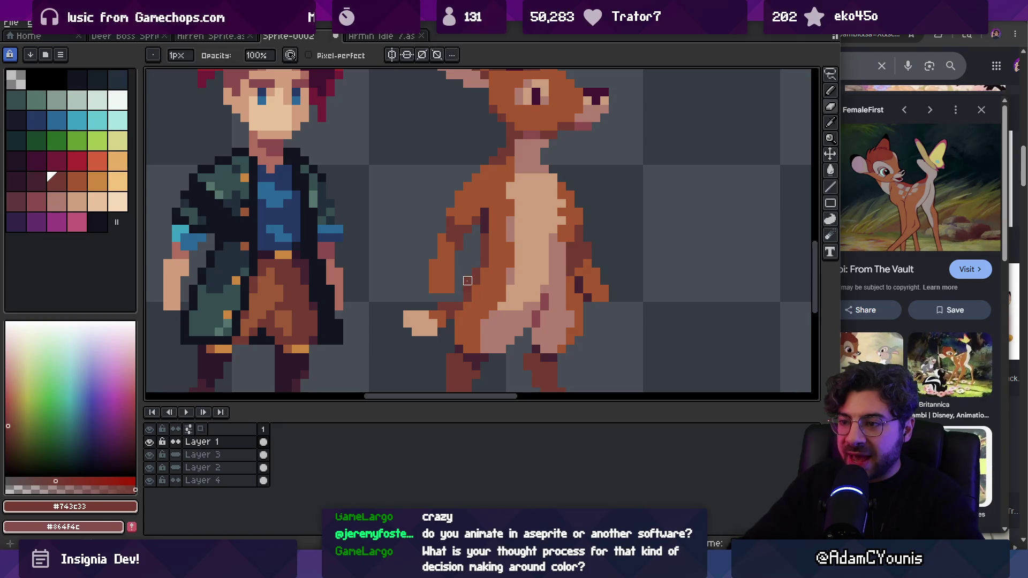
pyautogui.scroll(-5, 476, 264)
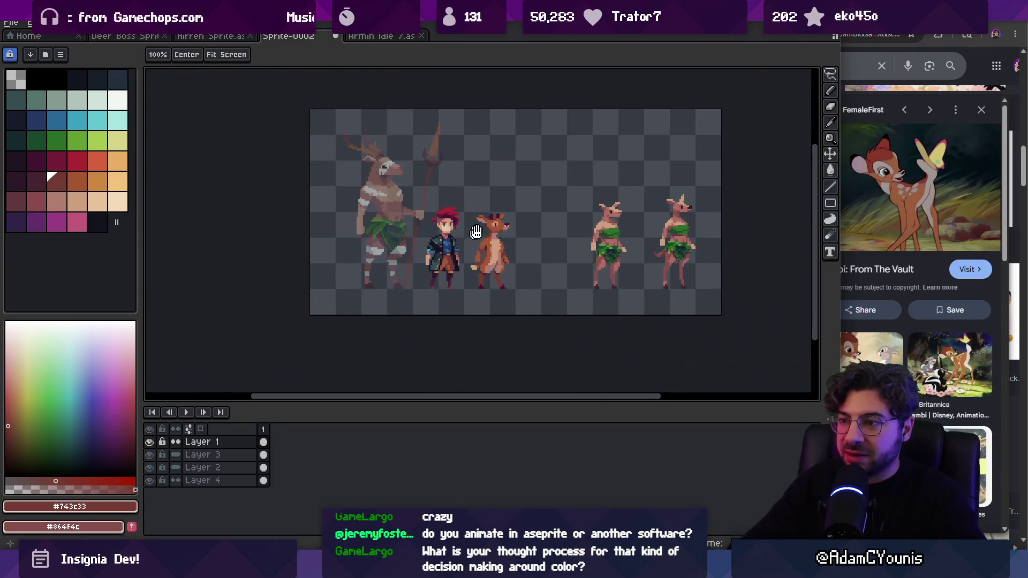
pyautogui.scroll(4, 475, 258)
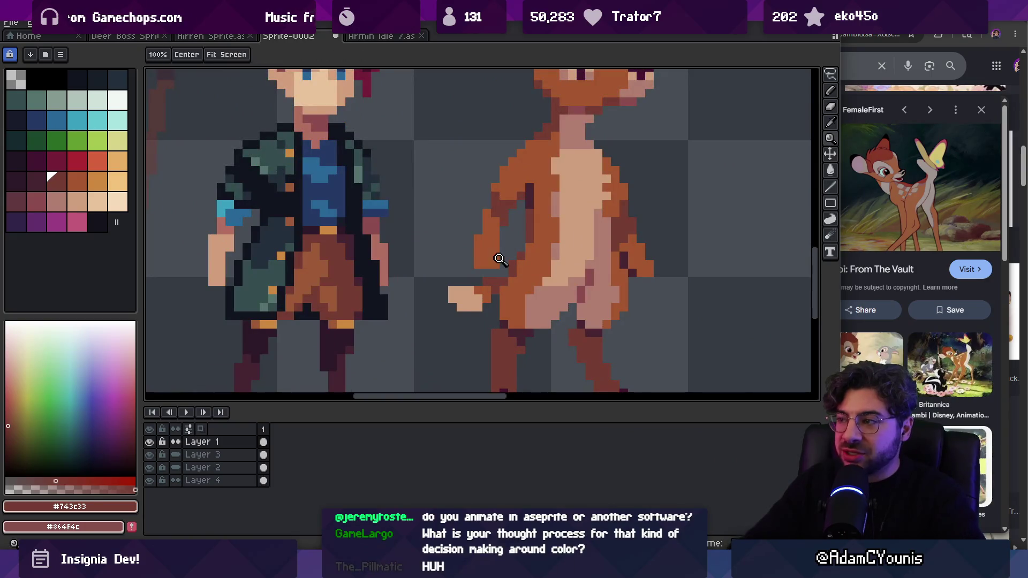
pyautogui.scroll(-2, 493, 262)
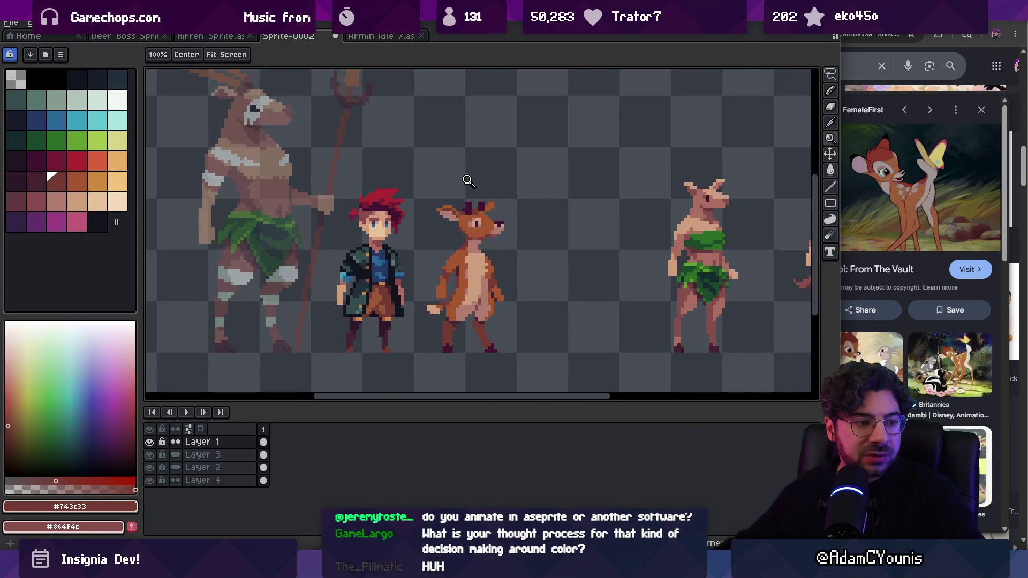
pyautogui.scroll(1, 455, 302)
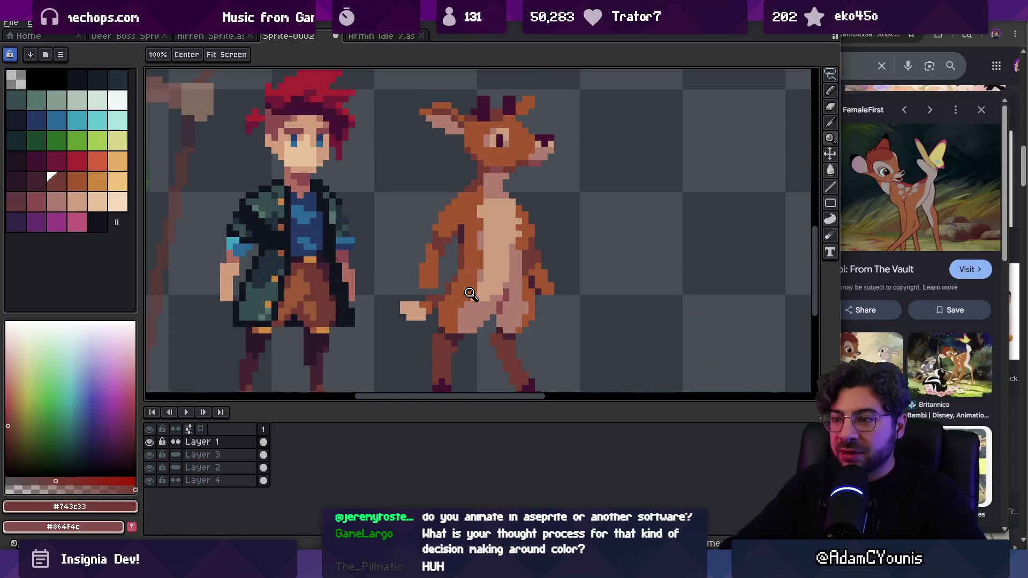
# Step: Eyedrop the dark #452531 and paint a dark pixel on the deer's hand
pyautogui.keyDown('alt'); pyautogui.click(439, 271); pyautogui.keyUp('alt')
pyautogui.press('b')
pyautogui.click(423, 283)
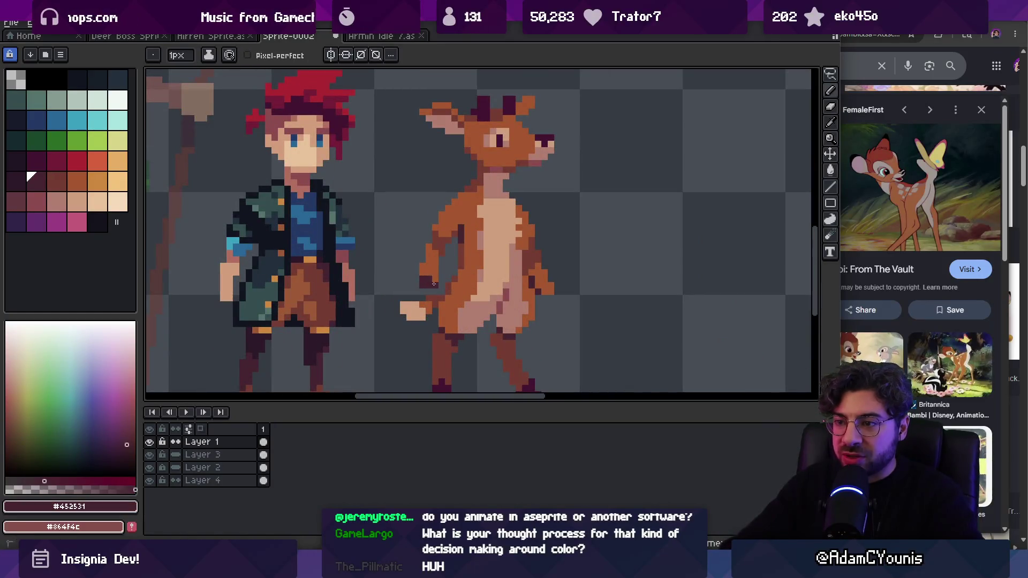
pyautogui.press('v')
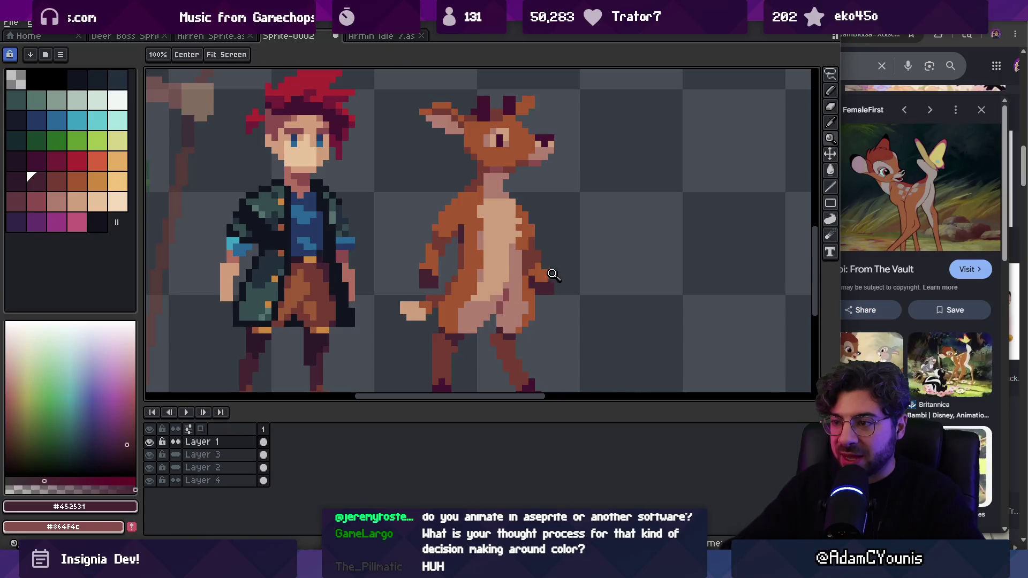
pyautogui.scroll(-5, 551, 275)
pyautogui.press('z')
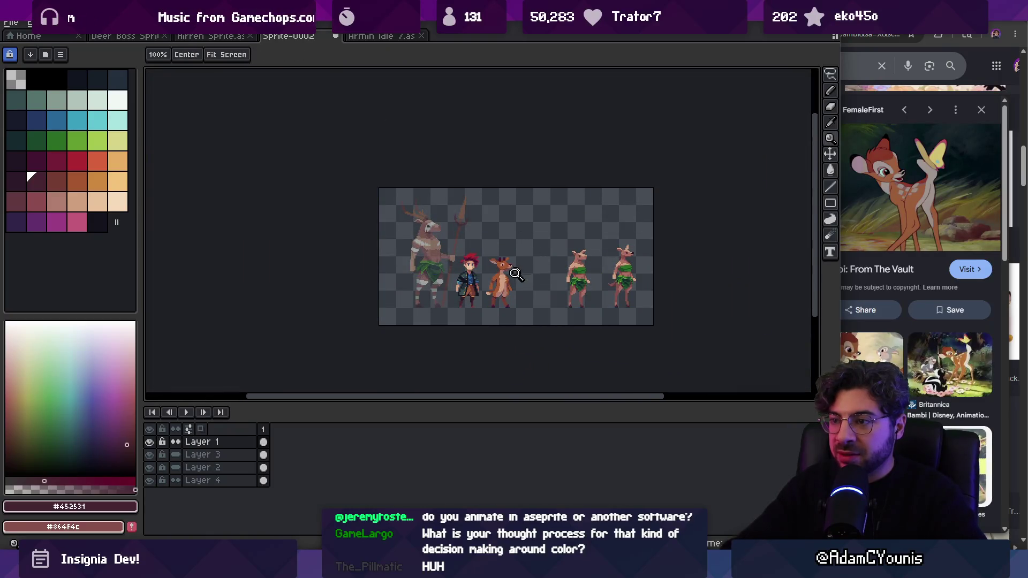
pyautogui.scroll(3, 516, 288)
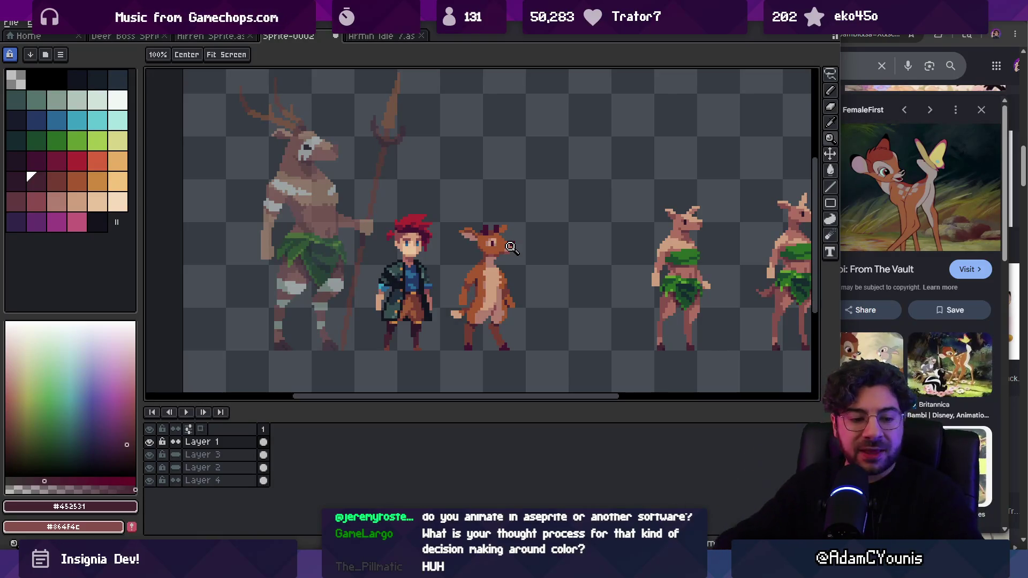
pyautogui.scroll(2, 498, 283)
# Step: Sample the deer's light belly colour and zoom out to review the hands
pyautogui.press('i')
pyautogui.click(508, 284)
pyautogui.press('z')
pyautogui.scroll(-4, 498, 283)
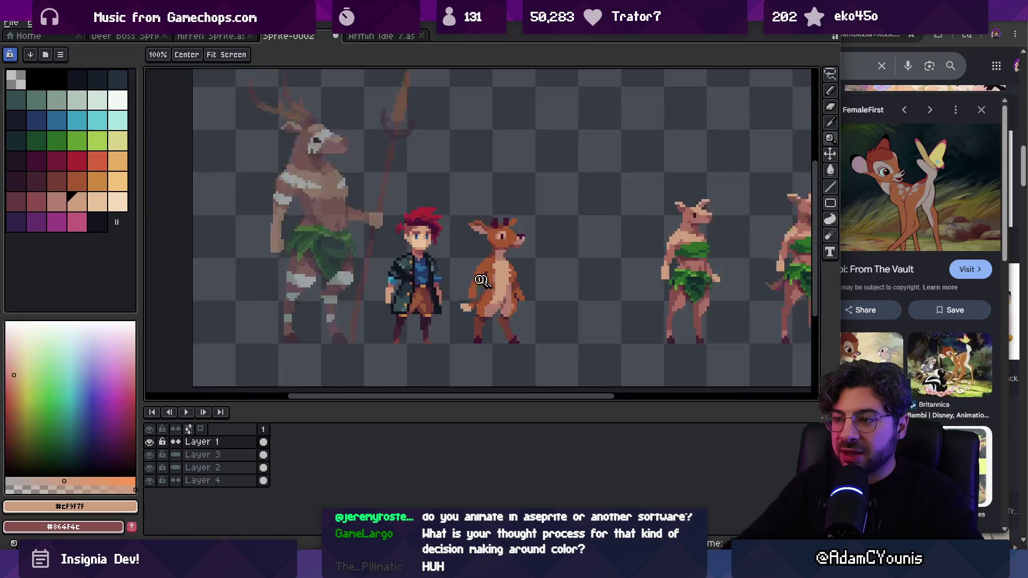
pyautogui.scroll(1, 486, 282)
pyautogui.scroll(1, 486, 282)
# Step: Eyedrop the deer's muted brown, main fur brown and darker head brown from the sprite
pyautogui.press('i')
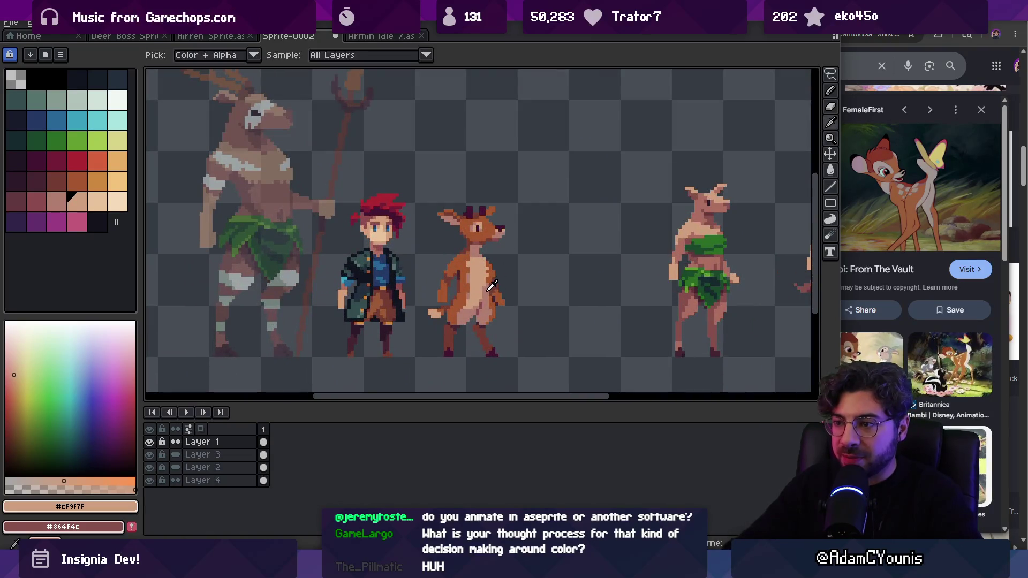
pyautogui.click(486, 284)
pyautogui.press('b')
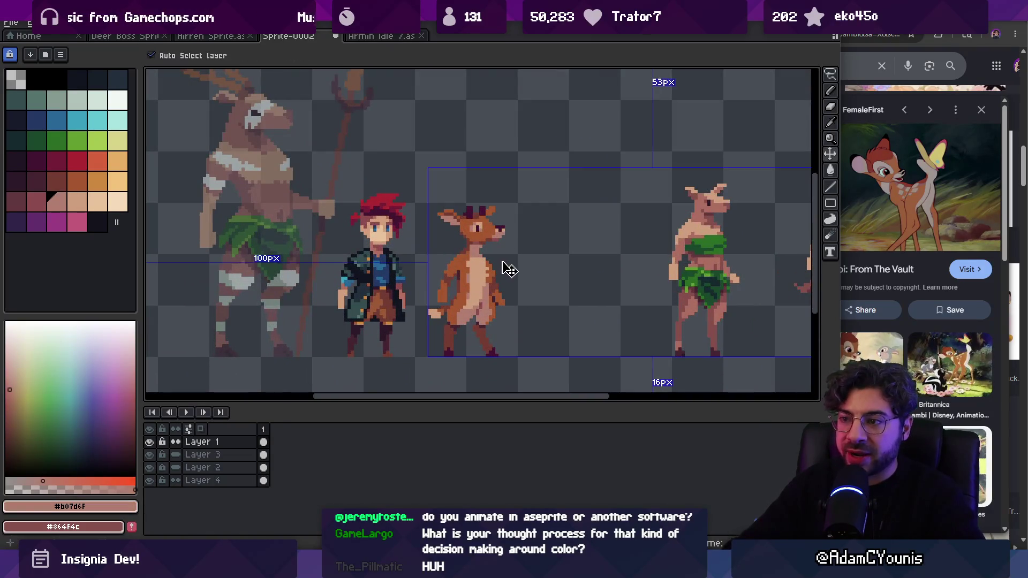
pyautogui.press('z')
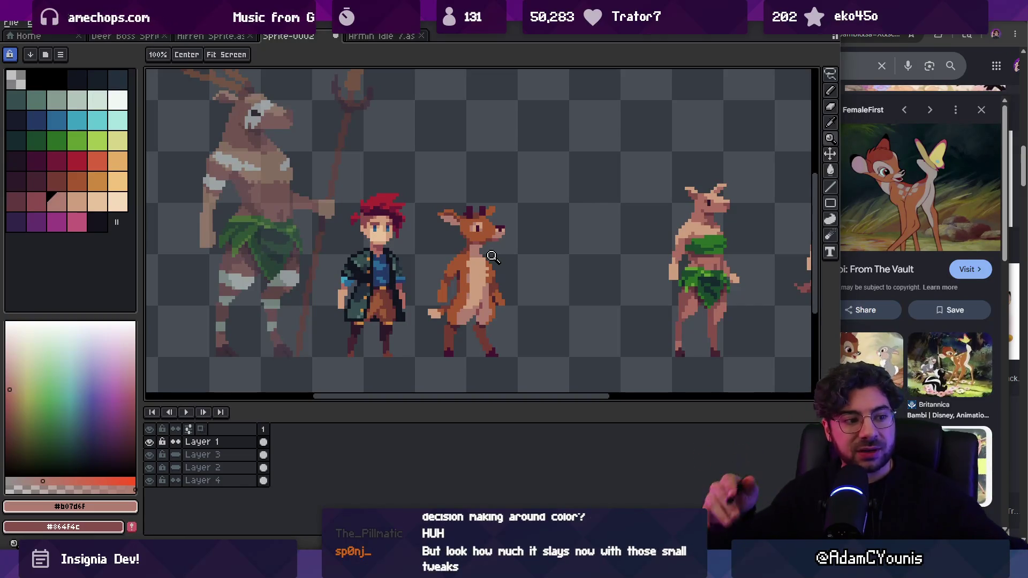
pyautogui.hscroll(2, 453, 267)
pyautogui.scroll(1, 453, 267)
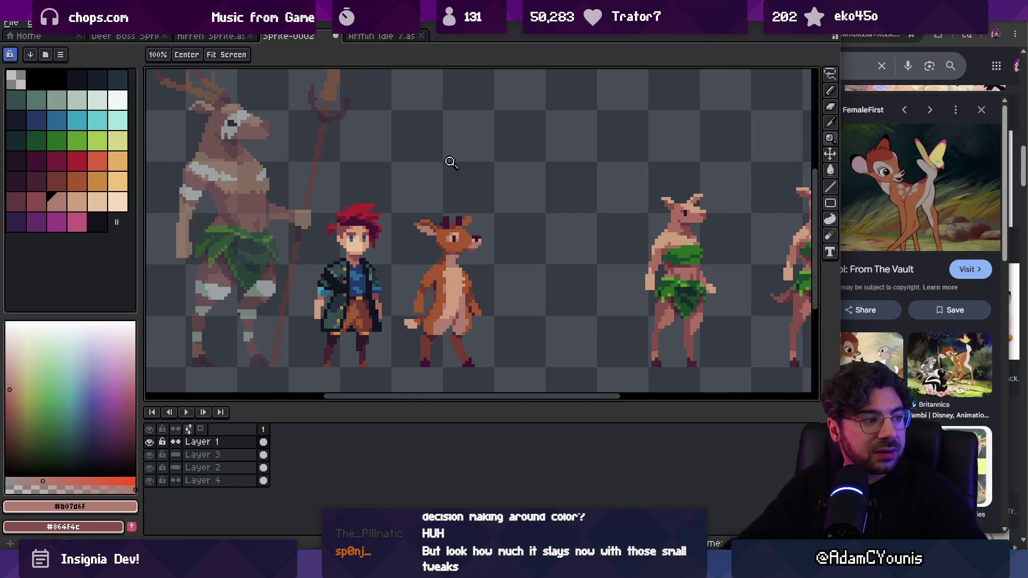
pyautogui.scroll(3, 462, 226)
pyautogui.keyDown('alt'); pyautogui.click(470, 218); pyautogui.keyUp('alt')
pyautogui.scroll(-4, 500, 188)
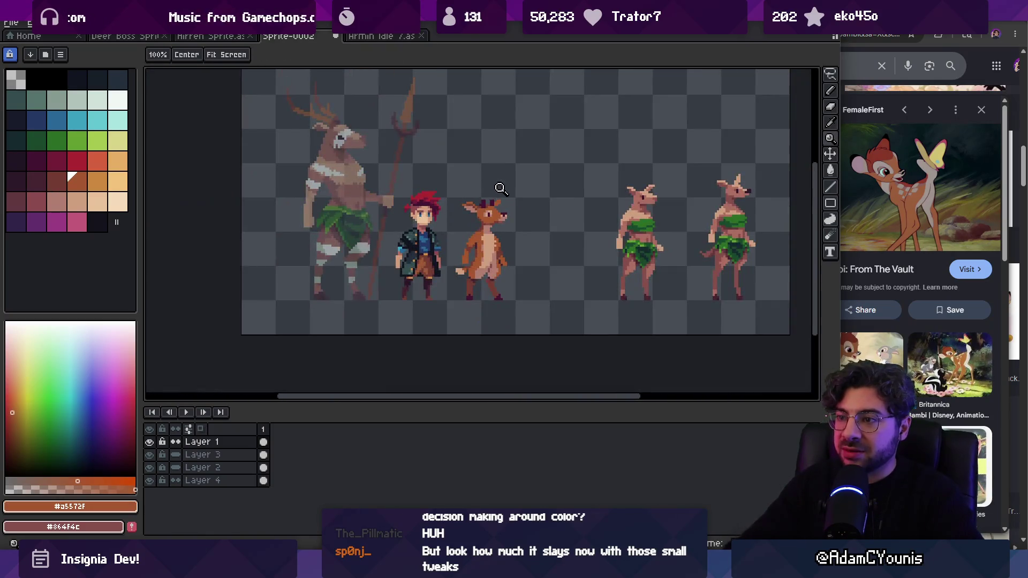
pyautogui.scroll(4, 487, 201)
pyautogui.press('alt')
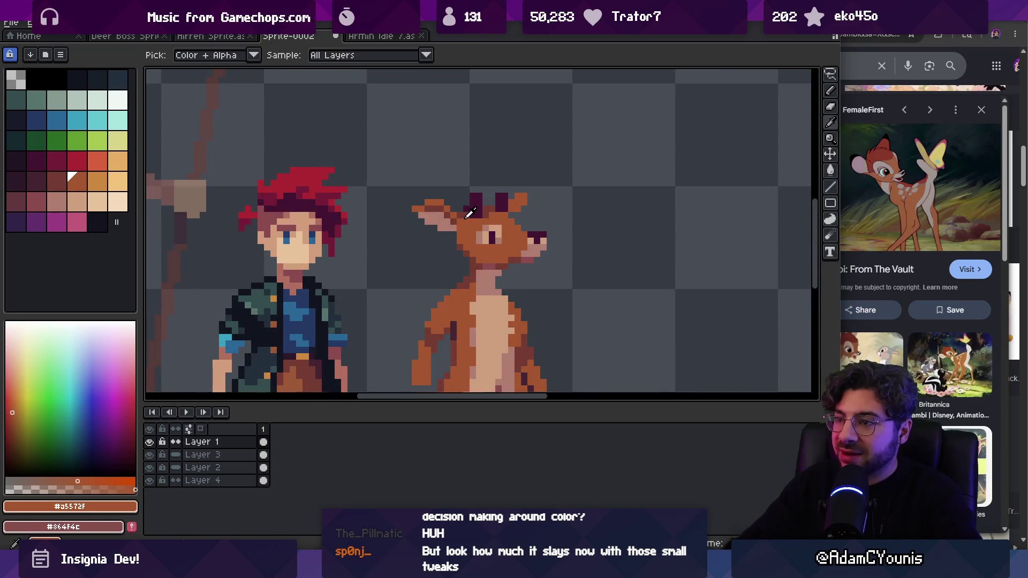
pyautogui.keyDown('alt'); pyautogui.click(464, 218); pyautogui.keyUp('alt')
# Step: Bring the deer's head into view and retouch it with the rust orange swatch using the 1px Pencil
pyautogui.press('z')
pyautogui.scroll(-4, 502, 185)
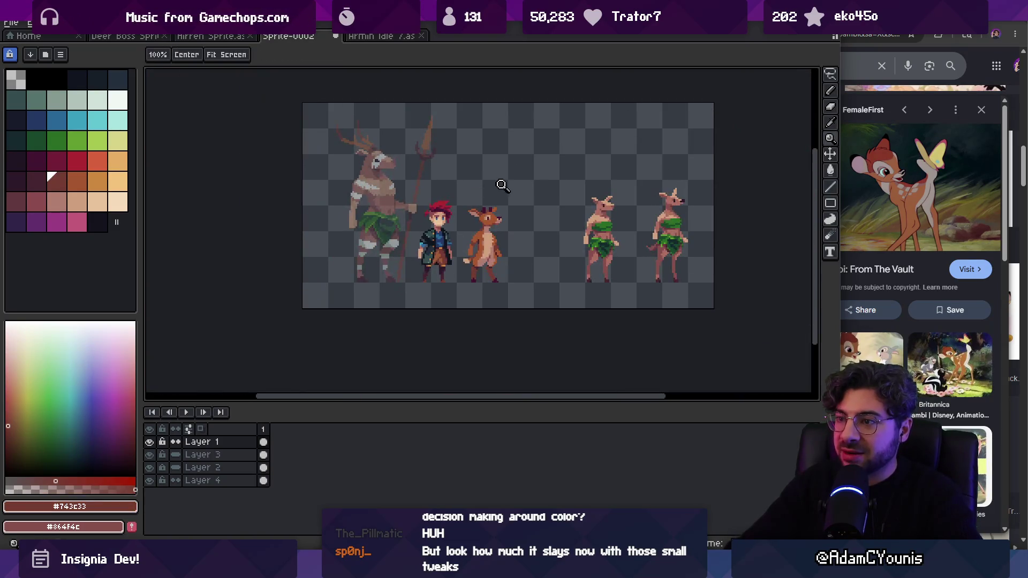
pyautogui.scroll(3, 492, 205)
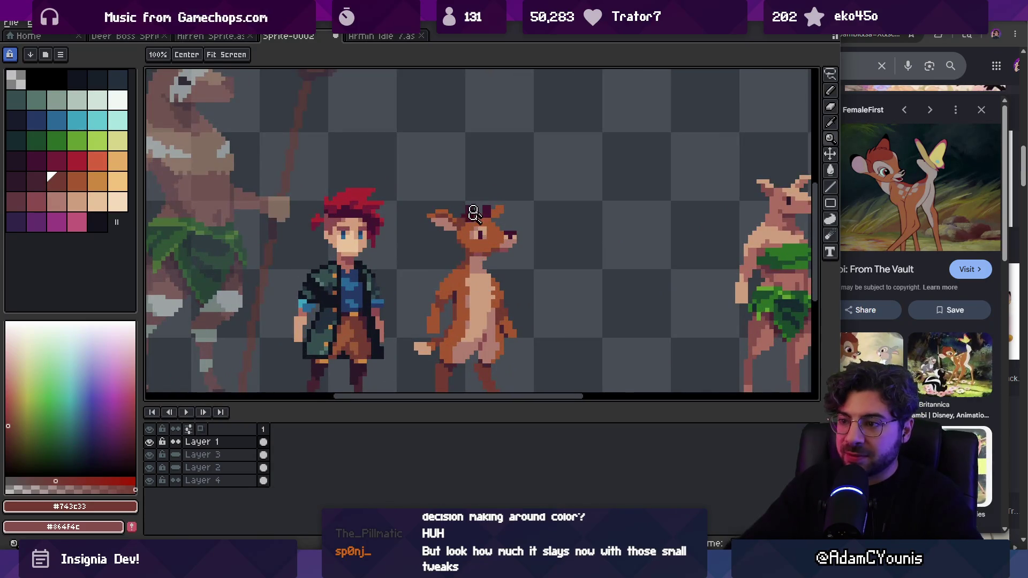
pyautogui.moveTo(465, 204); pyautogui.dragTo(502, 270)
pyautogui.click(77, 181)
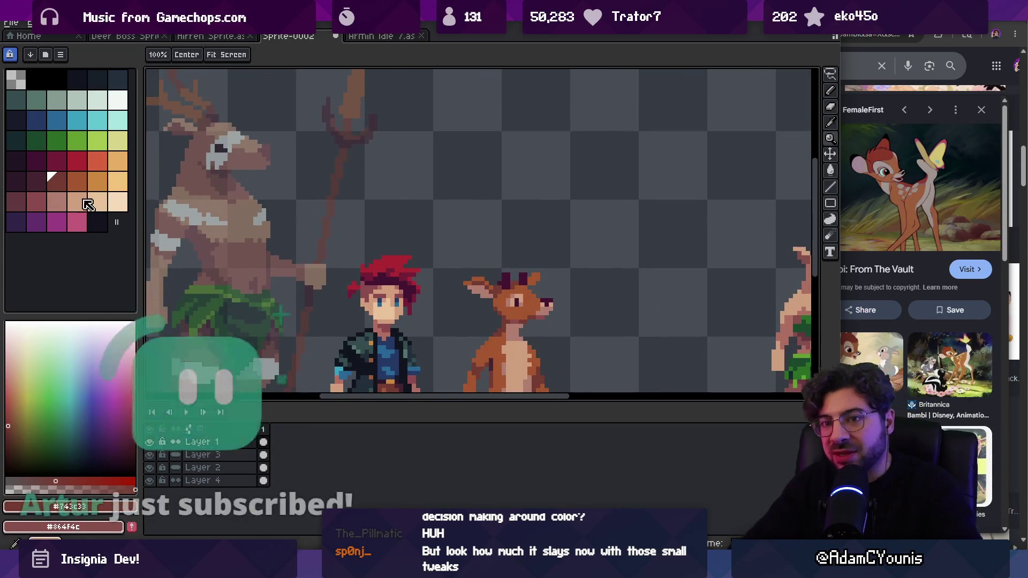
pyautogui.press('b')
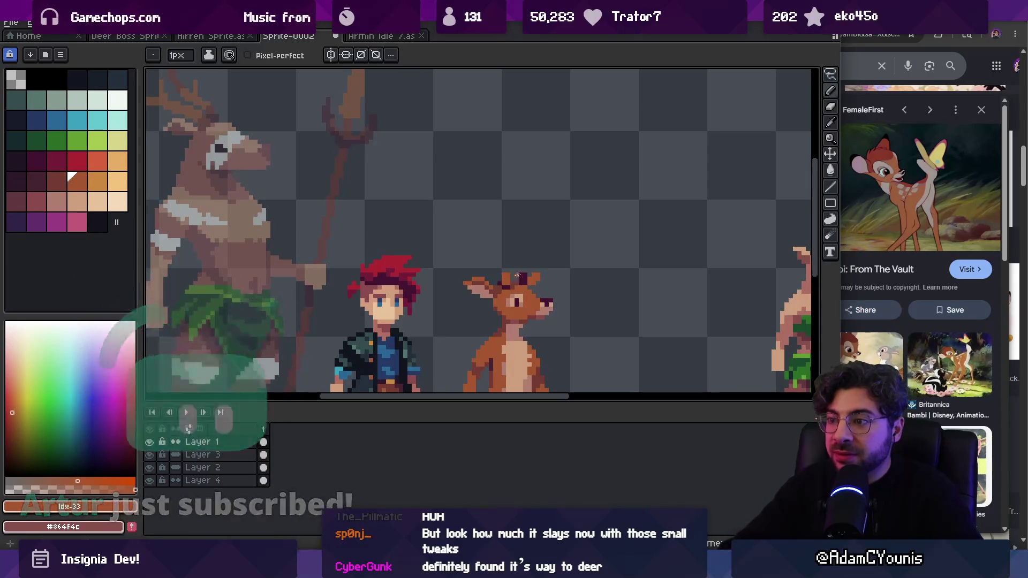
pyautogui.press('z')
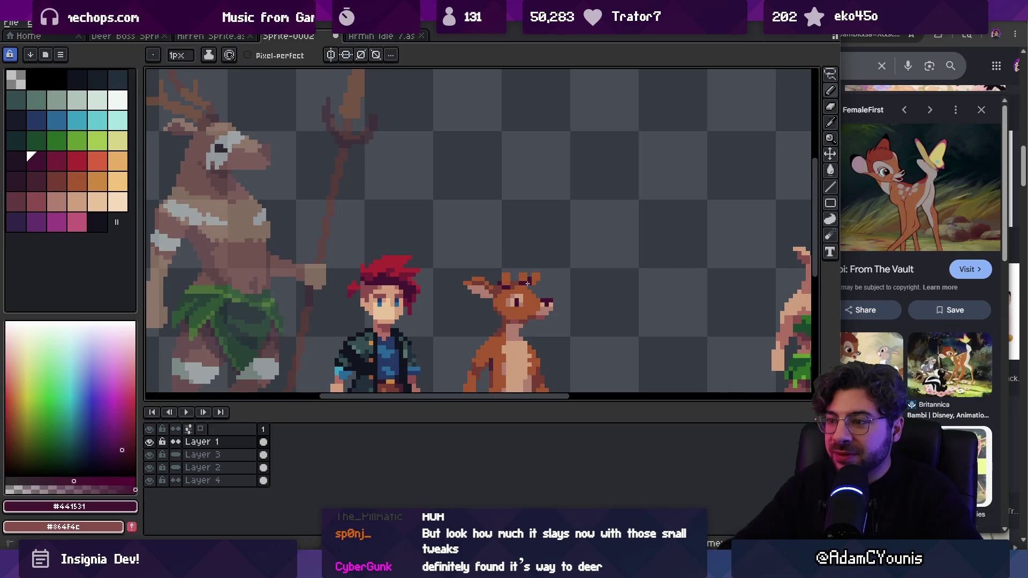
pyautogui.scroll(-4, 508, 239)
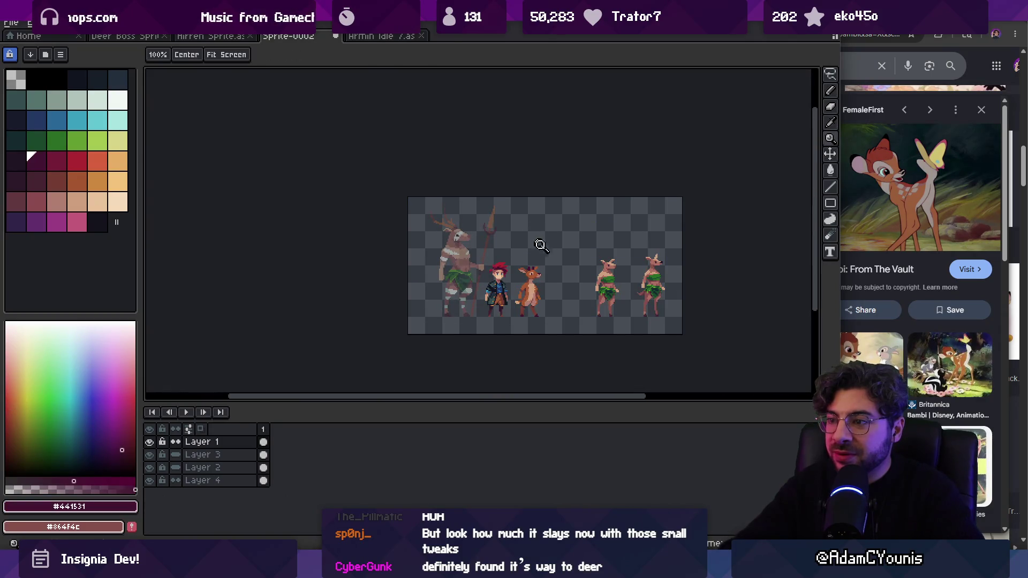
# Step: Zoom in on the row of sprites and sample the deer's brown fur colour
pyautogui.scroll(2, 538, 281)
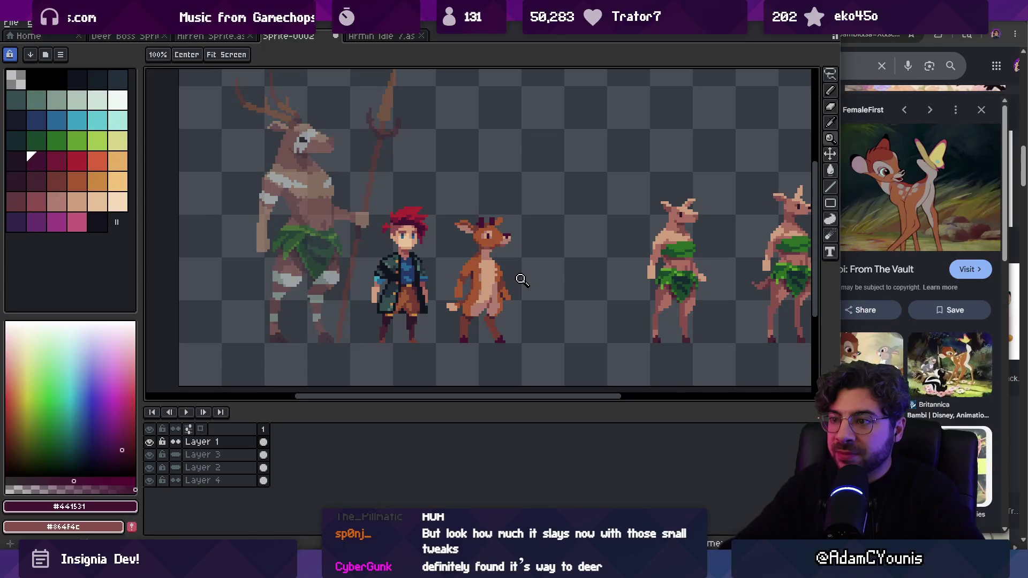
pyautogui.click(488, 269)
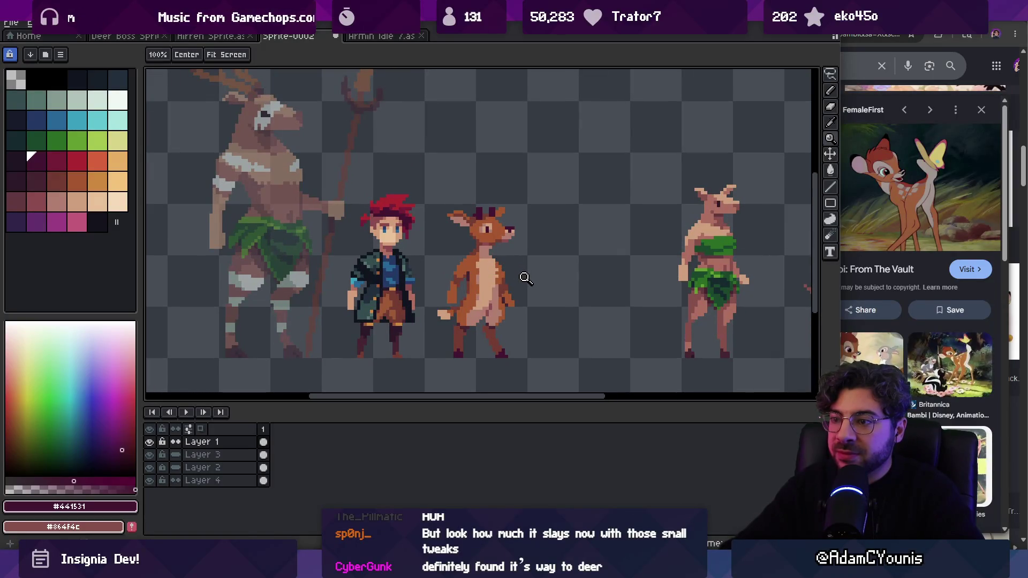
pyautogui.press('i')
pyautogui.click(470, 265)
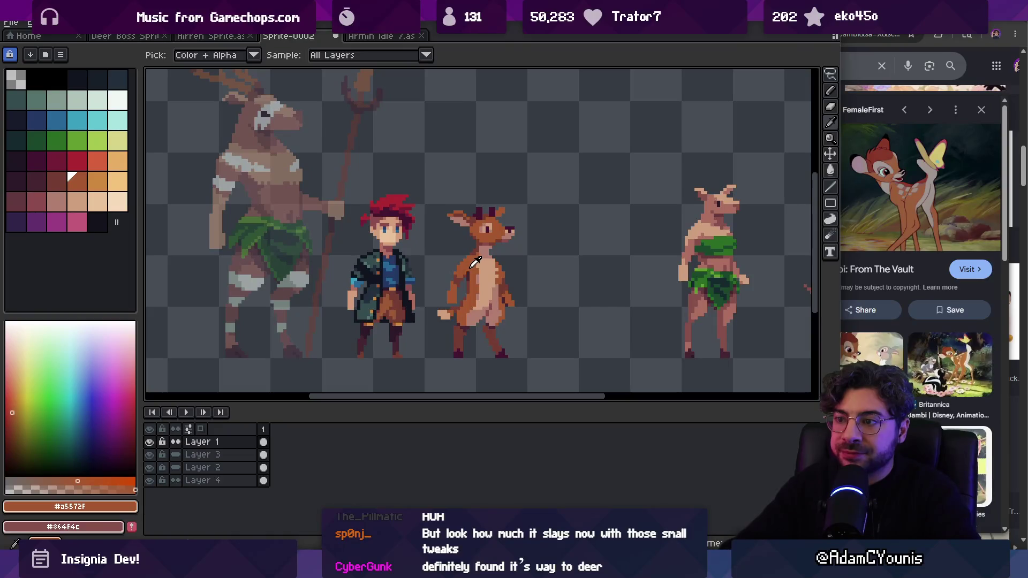
pyautogui.press('z')
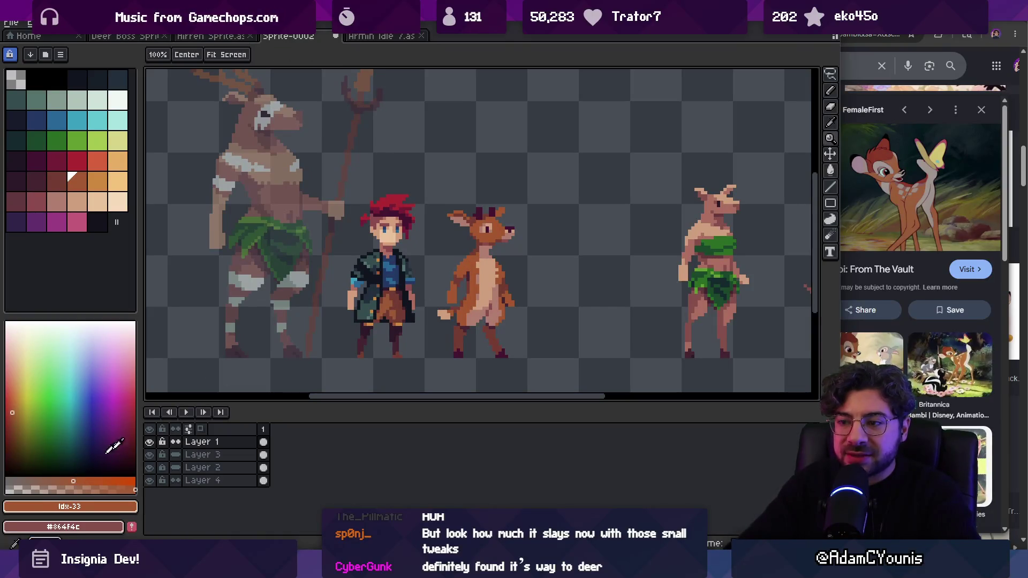
pyautogui.press('w')
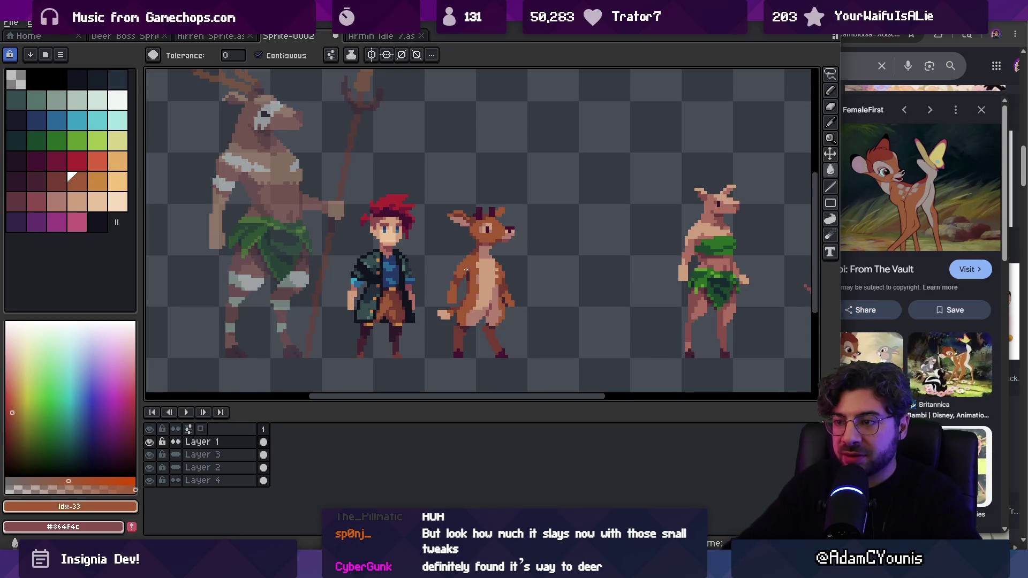
pyautogui.press('z')
pyautogui.scroll(-3, 484, 254)
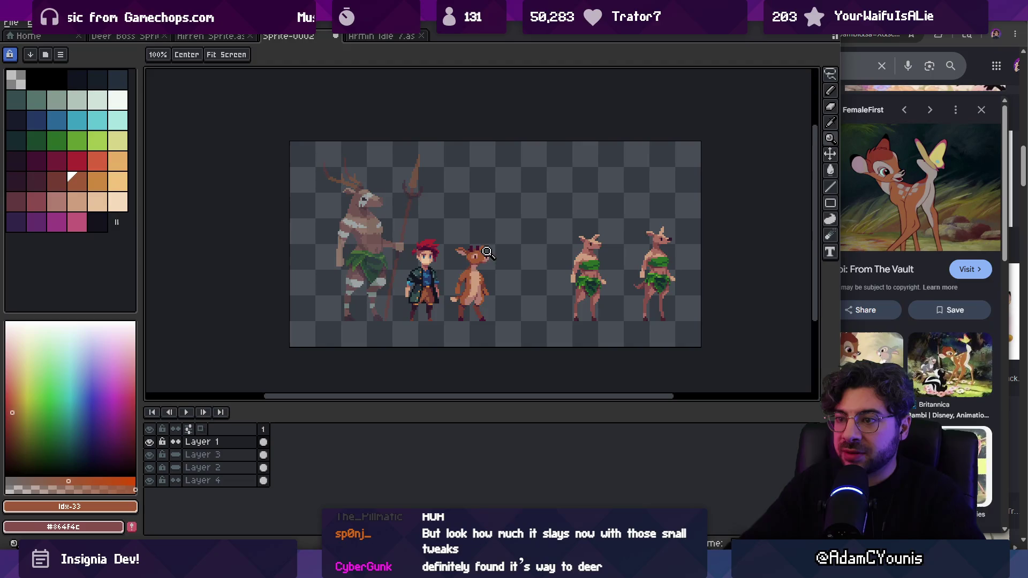
pyautogui.scroll(4, 487, 252)
# Step: Try a tan fill on a pixel beside the deer's eye, then undo it
pyautogui.keyDown('alt'); pyautogui.click(215, 252); pyautogui.keyUp('alt')
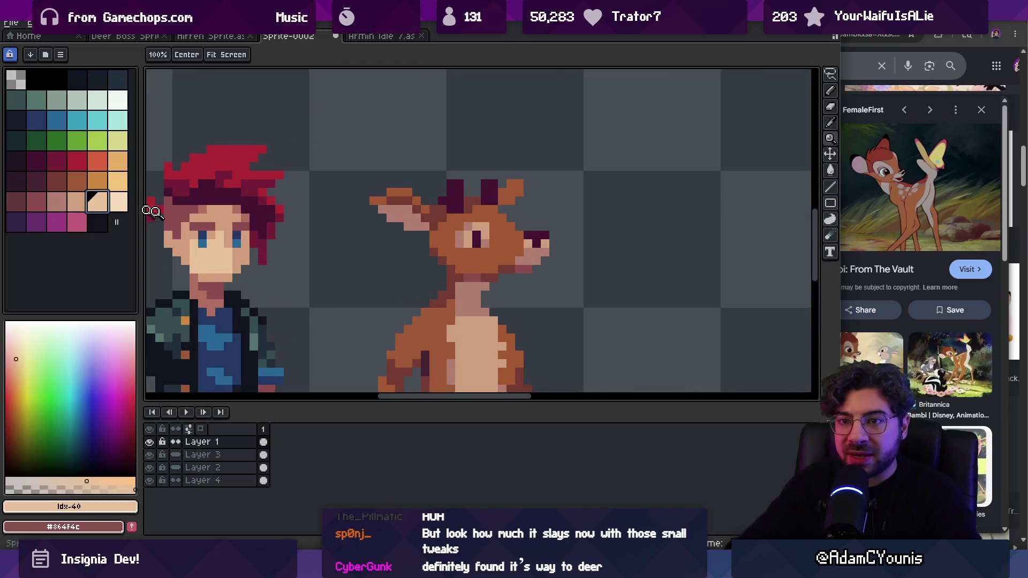
pyautogui.scroll(-5, 471, 209)
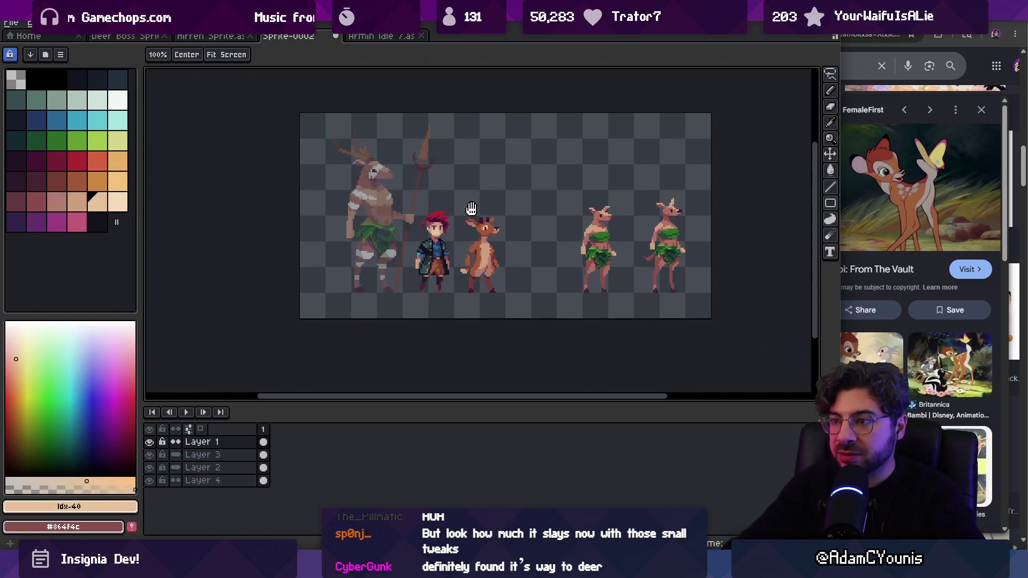
pyautogui.scroll(-1, 471, 209)
pyautogui.scroll(6, 514, 201)
pyautogui.press('alt')
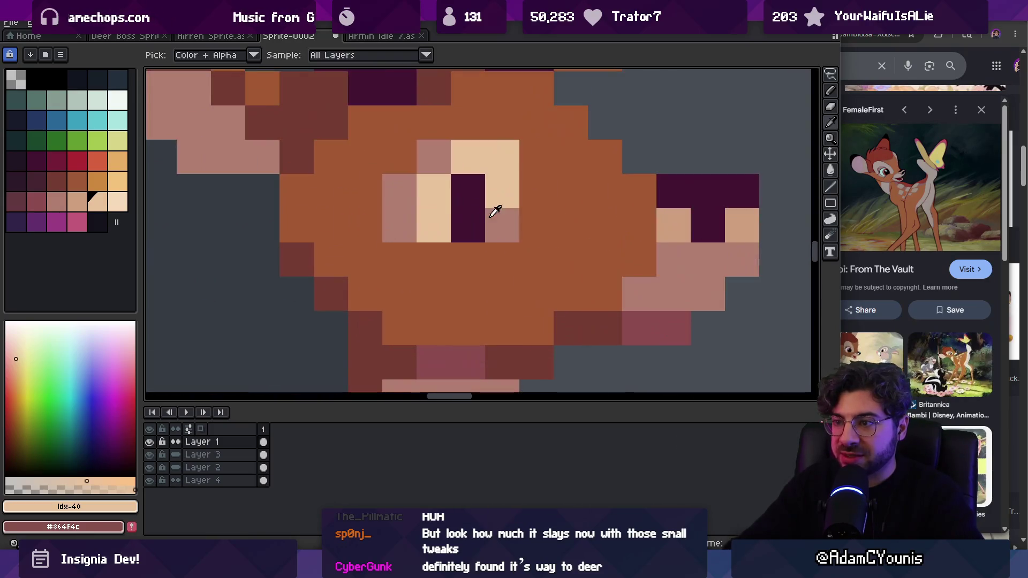
pyautogui.keyDown('alt'); pyautogui.click(495, 210); pyautogui.keyUp('alt')
pyautogui.keyDown('alt'); pyautogui.click(517, 221); pyautogui.keyUp('alt')
pyautogui.click(78, 203)
pyautogui.click(331, 225)
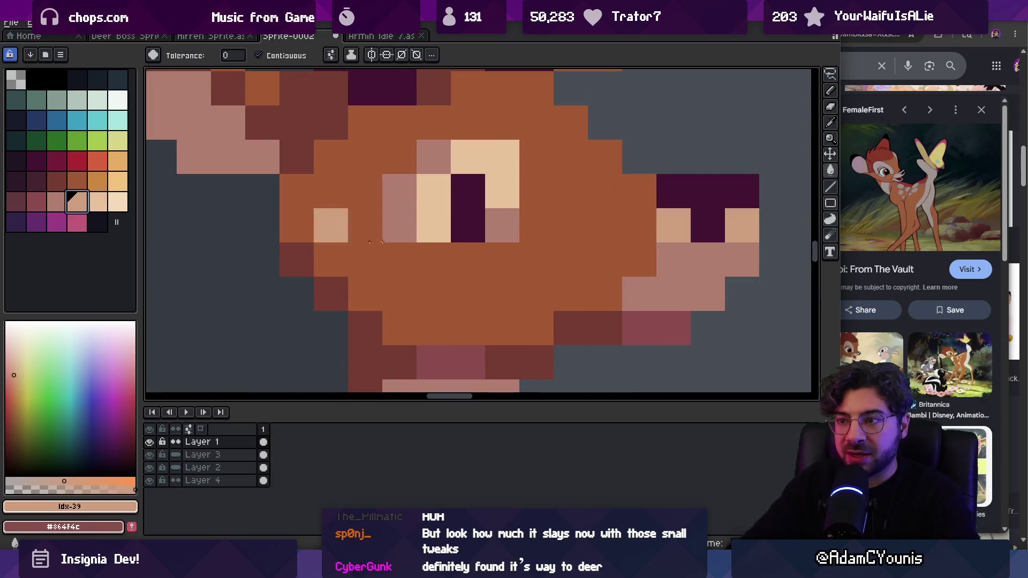
pyautogui.hotkey('ctrl', 'z')
pyautogui.hotkey('ctrl', 'z')
pyautogui.hotkey('ctrl', 'z')
# Step: With the pencil active, sample the deer's dark nose, head and pale chest colours
pyautogui.scroll(-5, 477, 184)
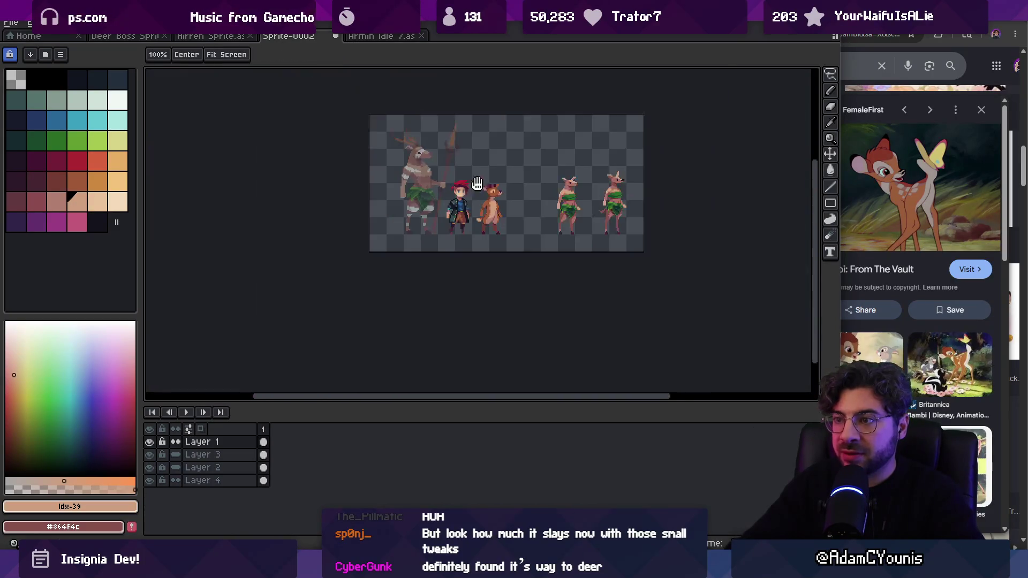
pyautogui.scroll(2, 477, 183)
pyautogui.scroll(4, 493, 184)
pyautogui.press('b')
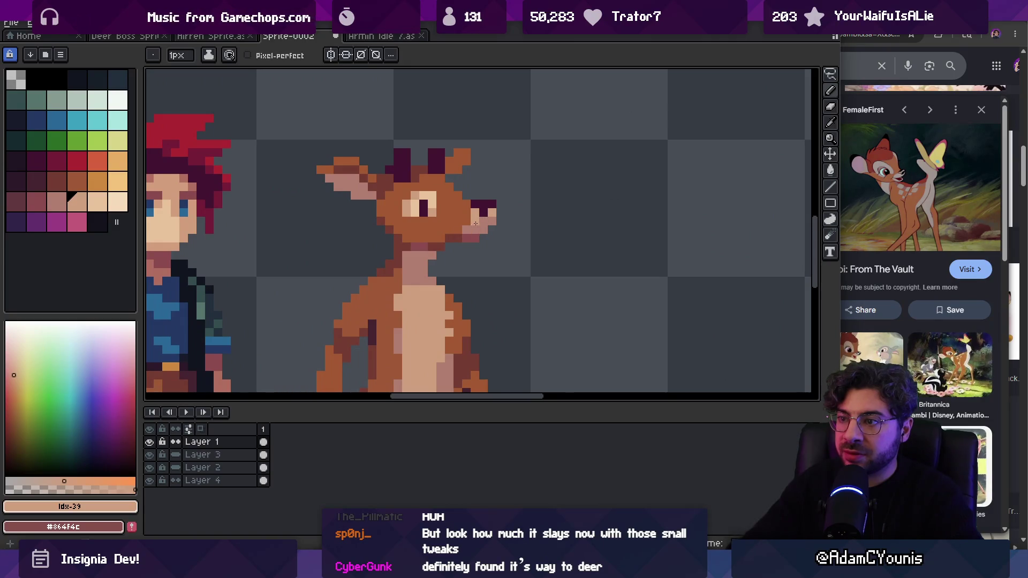
pyautogui.scroll(-5, 509, 177)
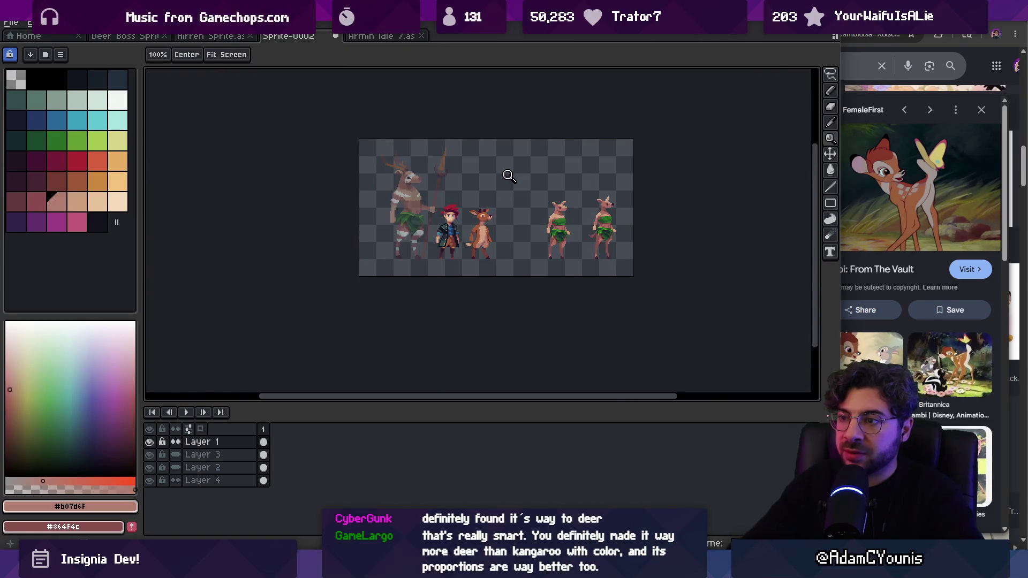
pyautogui.scroll(5, 512, 192)
pyautogui.keyDown('alt'); pyautogui.click(503, 185); pyautogui.keyUp('alt')
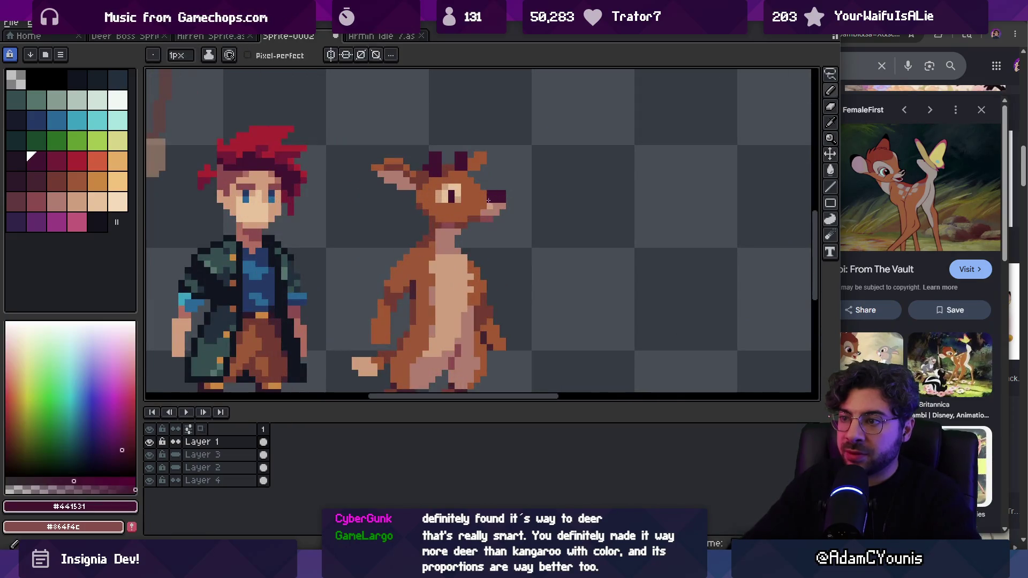
pyautogui.scroll(-3, 502, 182)
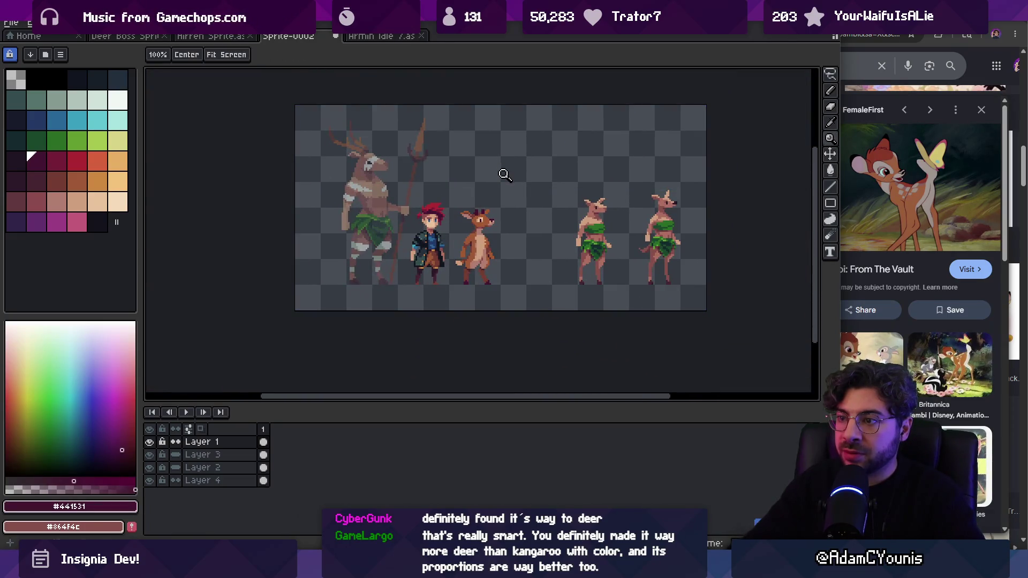
pyautogui.scroll(4, 522, 213)
pyautogui.scroll(1, 522, 212)
pyautogui.scroll(-5, 437, 201)
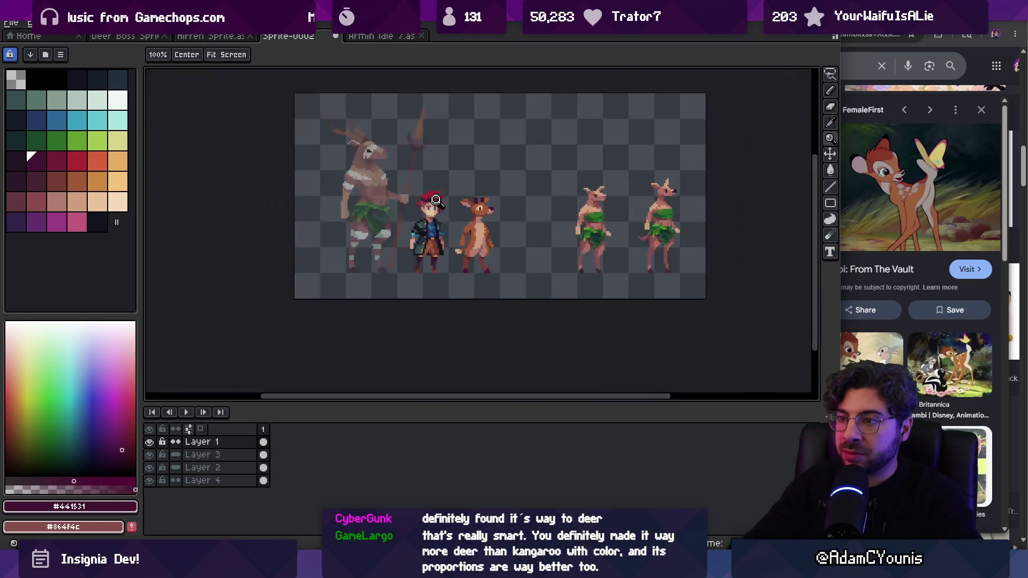
pyautogui.scroll(4, 504, 198)
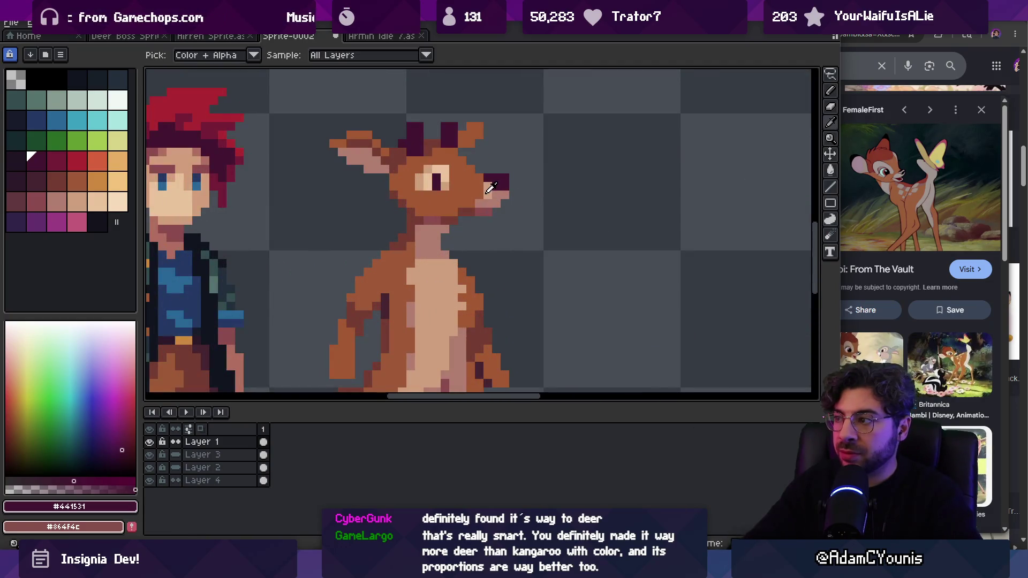
pyautogui.keyDown('alt'); pyautogui.click(492, 191); pyautogui.keyUp('alt')
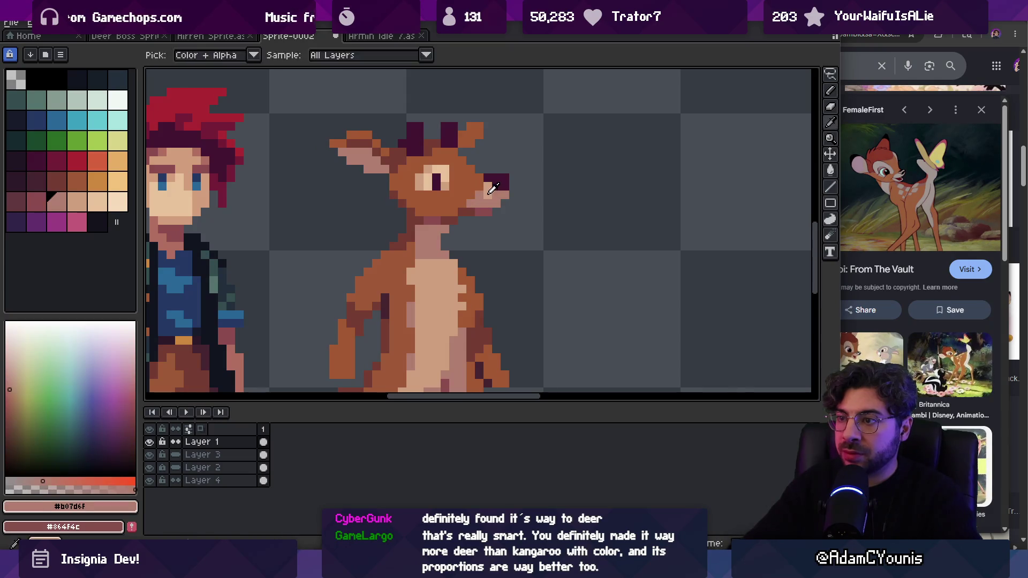
pyautogui.keyDown('alt'); pyautogui.click(471, 202); pyautogui.keyUp('alt')
# Step: Sample the pink muzzle colour and the darker mouth shade from the snout
pyautogui.press('z')
pyautogui.scroll(-4, 469, 229)
pyautogui.scroll(4, 471, 230)
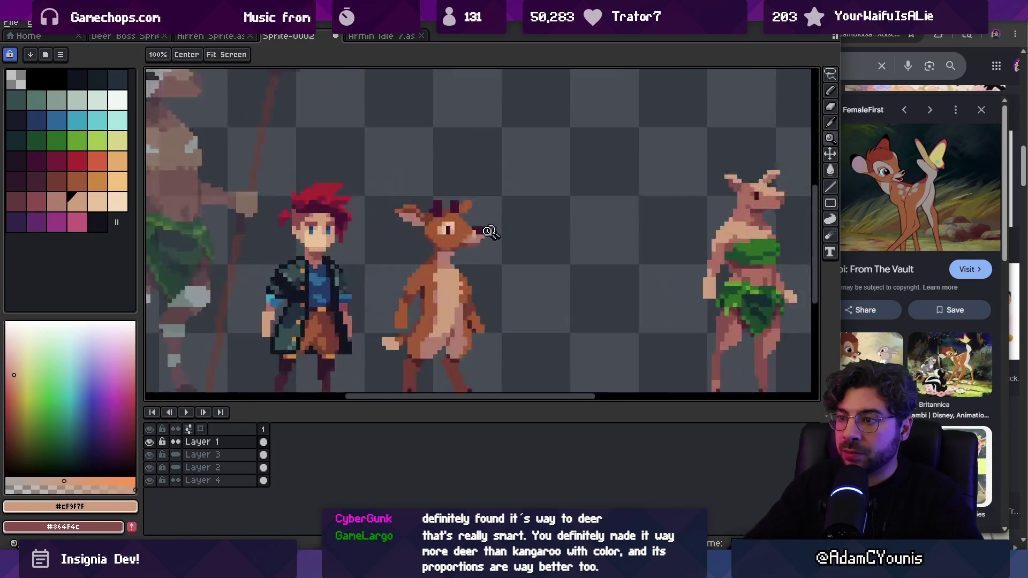
pyautogui.keyDown('alt'); pyautogui.click(468, 242); pyautogui.keyUp('alt')
pyautogui.scroll(-4, 469, 205)
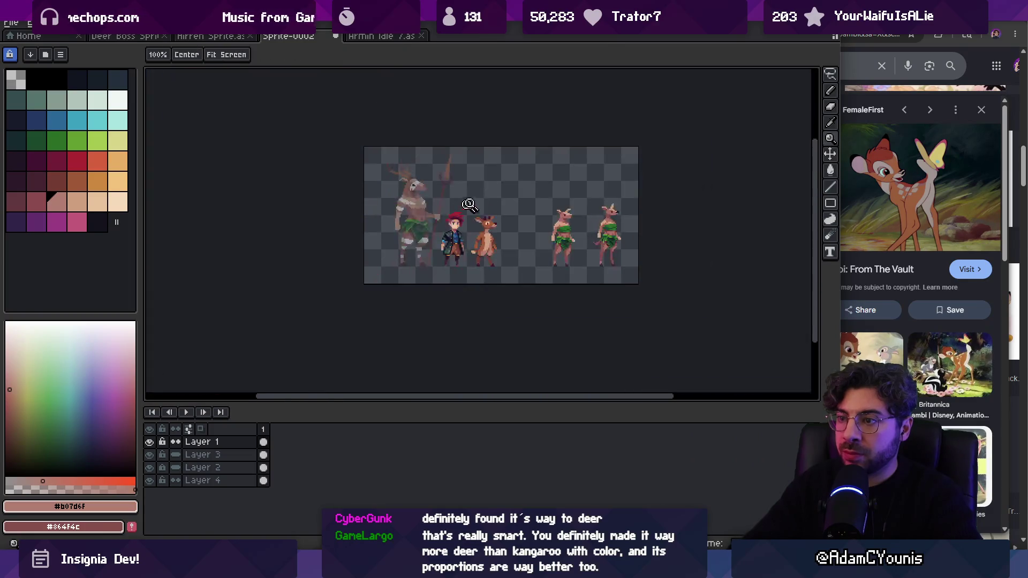
pyautogui.scroll(4, 506, 220)
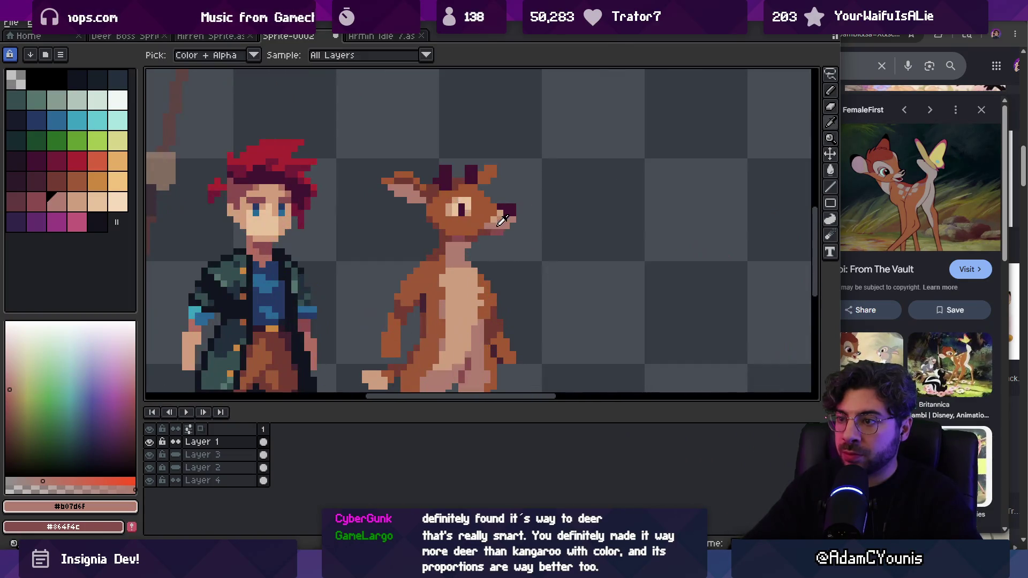
pyautogui.keyDown('alt'); pyautogui.click(494, 226); pyautogui.keyUp('alt')
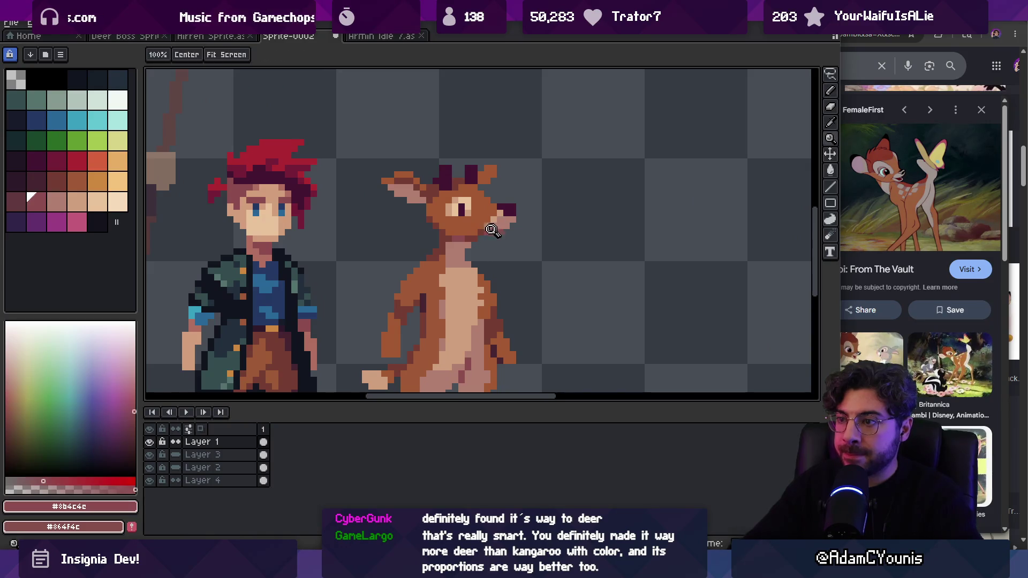
pyautogui.scroll(-4, 521, 185)
pyautogui.scroll(4, 503, 220)
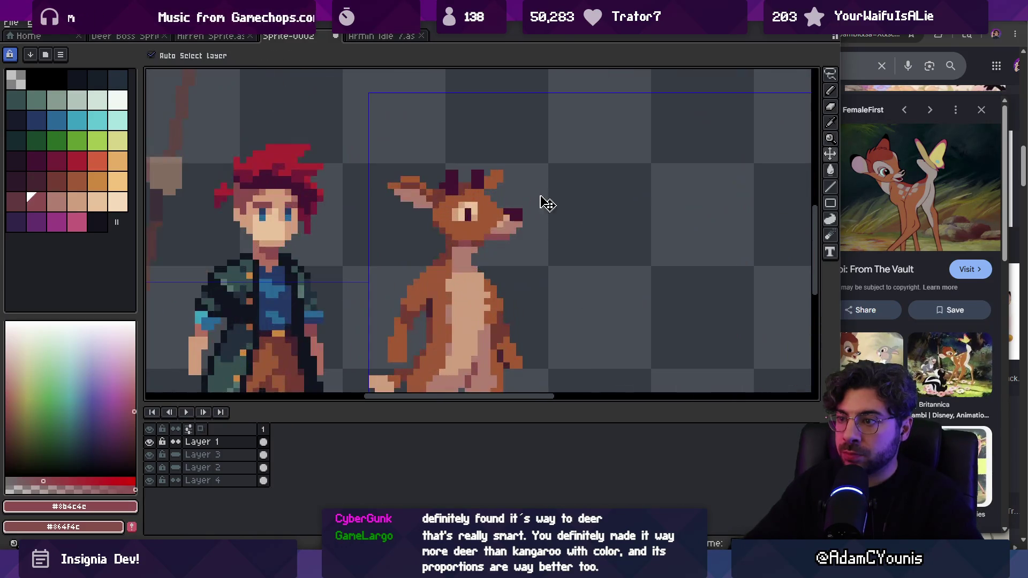
pyautogui.scroll(-5, 496, 235)
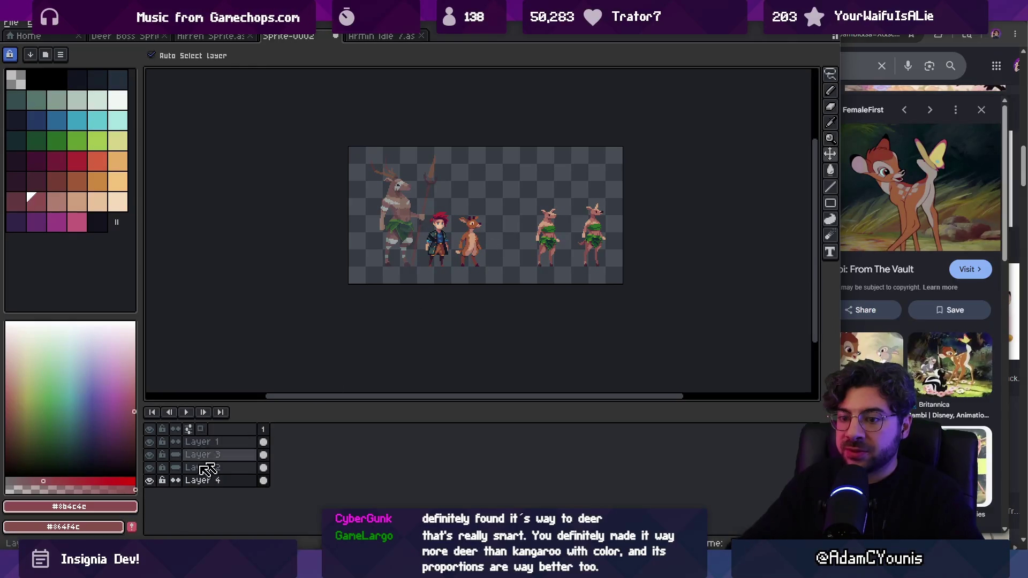
# Step: Hide Layer 4 and paint the dark red pixel under the snout in face brown
pyautogui.click(150, 481)
pyautogui.scroll(3, 459, 193)
pyautogui.scroll(3, 459, 194)
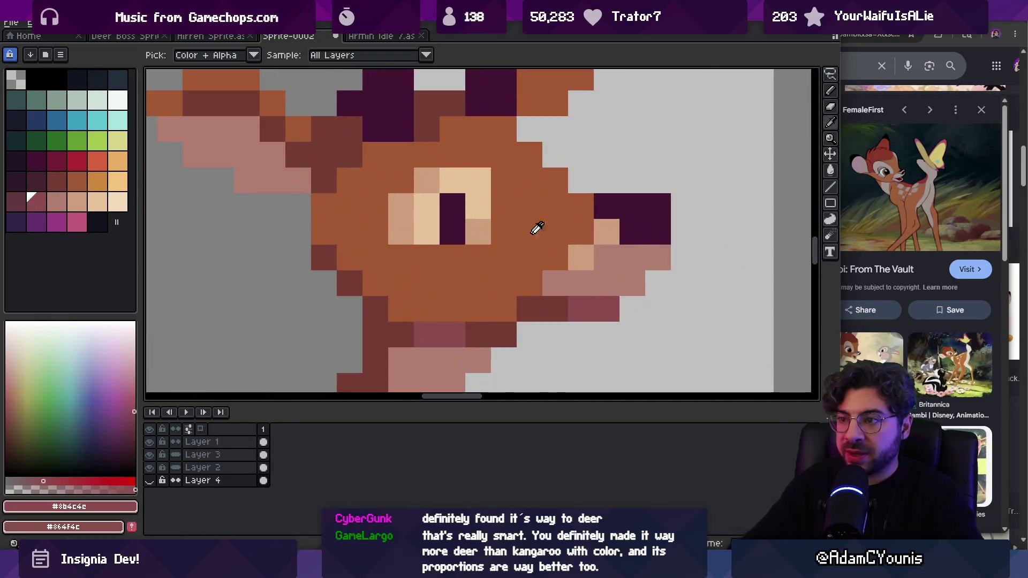
pyautogui.press('b')
pyautogui.keyDown('alt'); pyautogui.click(532, 237); pyautogui.keyUp('alt')
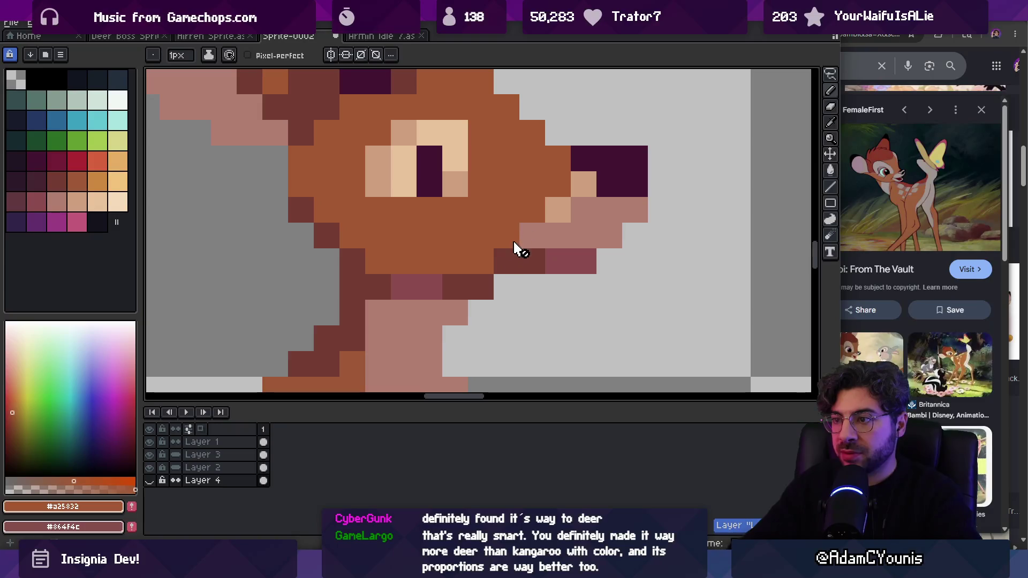
pyautogui.click(506, 260)
pyautogui.click(558, 234)
# Step: Paint pink pixels along the lower jaw and darker mouth pixels under the snout
pyautogui.hotkey('ctrl', 'z')
pyautogui.keyDown('alt'); pyautogui.click(557, 231); pyautogui.keyUp('alt')
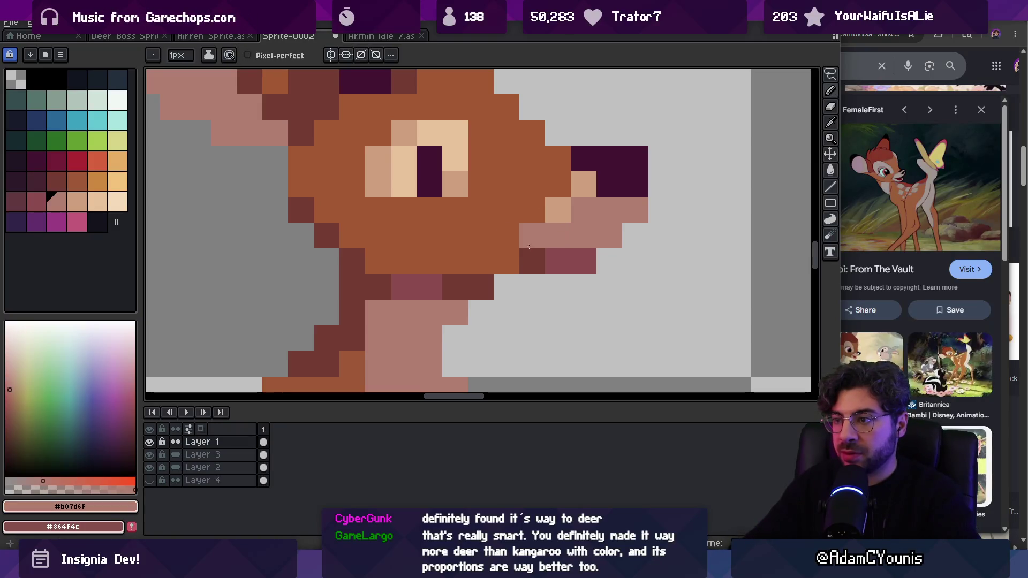
pyautogui.click(507, 260)
pyautogui.moveTo(533, 260); pyautogui.dragTo(574, 254)
pyautogui.press('[')
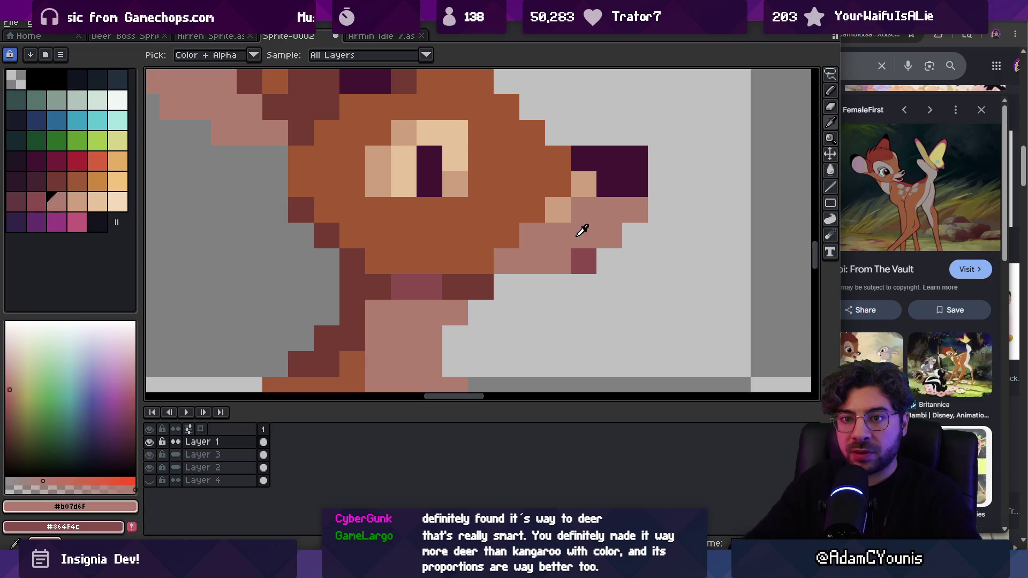
pyautogui.click(584, 260)
pyautogui.click(532, 260)
pyautogui.click(558, 261)
# Step: Sample the muzzle pink and pencil two more pink pixels near the snout
pyautogui.press('z')
pyautogui.scroll(-4, 580, 257)
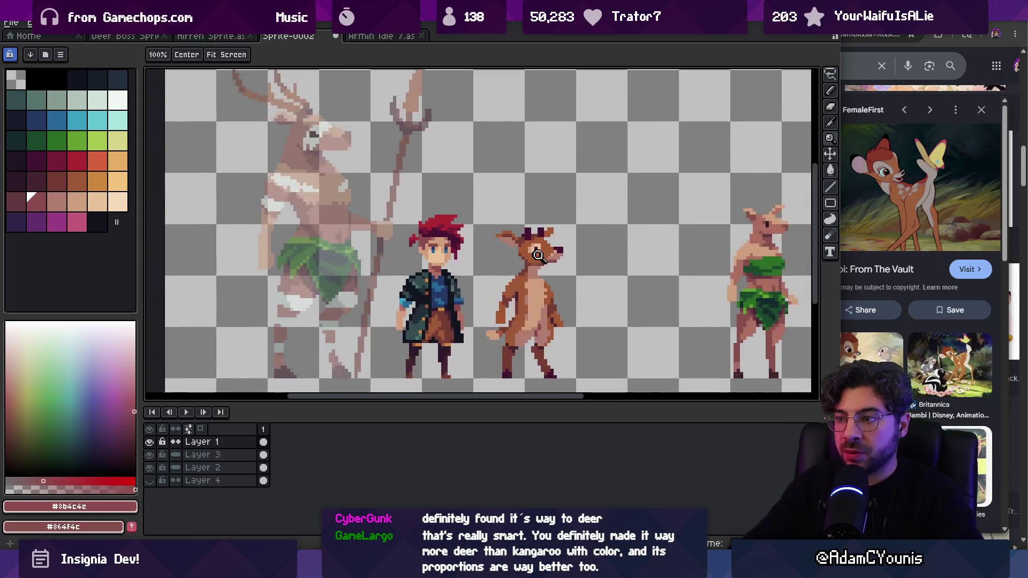
pyautogui.scroll(3, 578, 251)
pyautogui.press('b')
pyautogui.click(525, 259)
pyautogui.keyDown('alt'); pyautogui.click(548, 261); pyautogui.keyUp('alt')
pyautogui.click(530, 273)
# Step: Zoom to check the snout, then sample the mouth shade, chest, muzzle and dark outline colours
pyautogui.press('z')
pyautogui.scroll(-4, 546, 257)
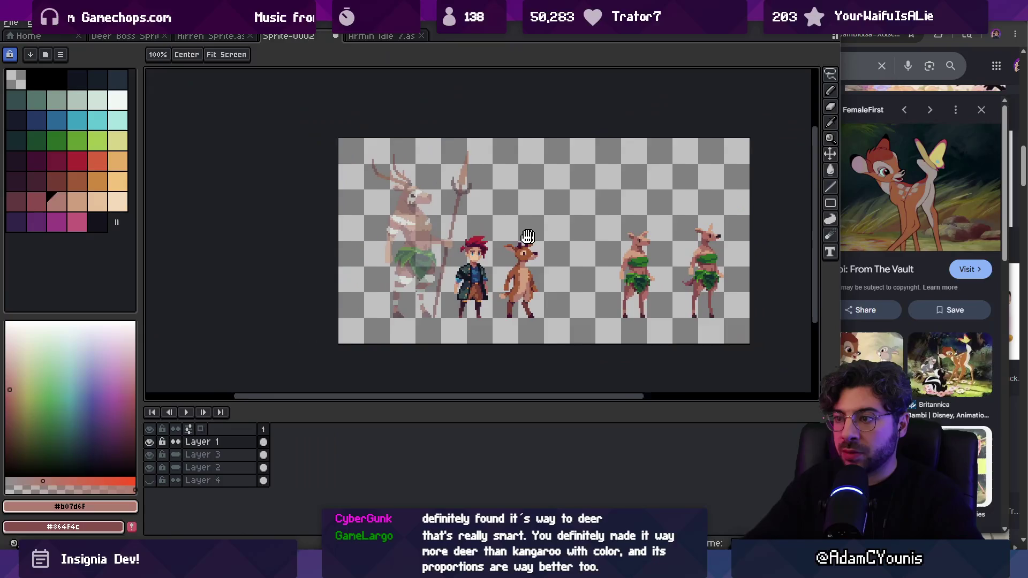
pyautogui.scroll(3, 541, 220)
pyautogui.scroll(-4, 513, 245)
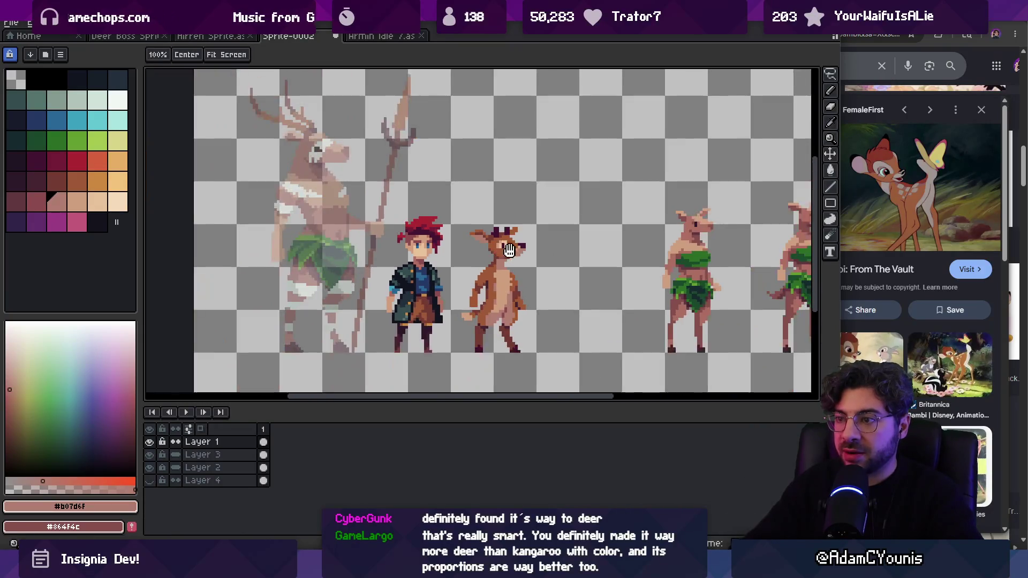
pyautogui.scroll(5, 501, 246)
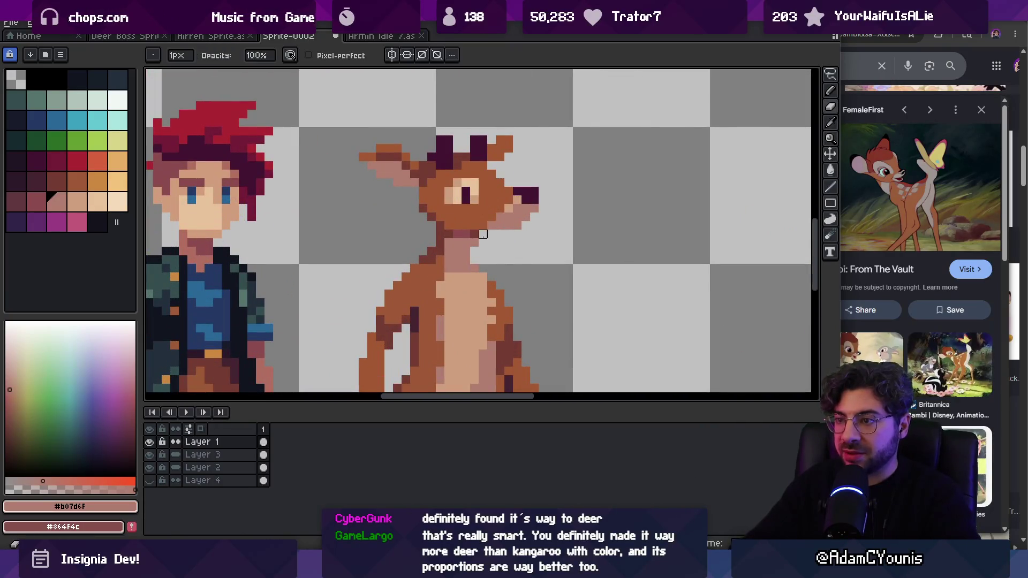
pyautogui.scroll(-4, 484, 279)
pyautogui.scroll(4, 485, 297)
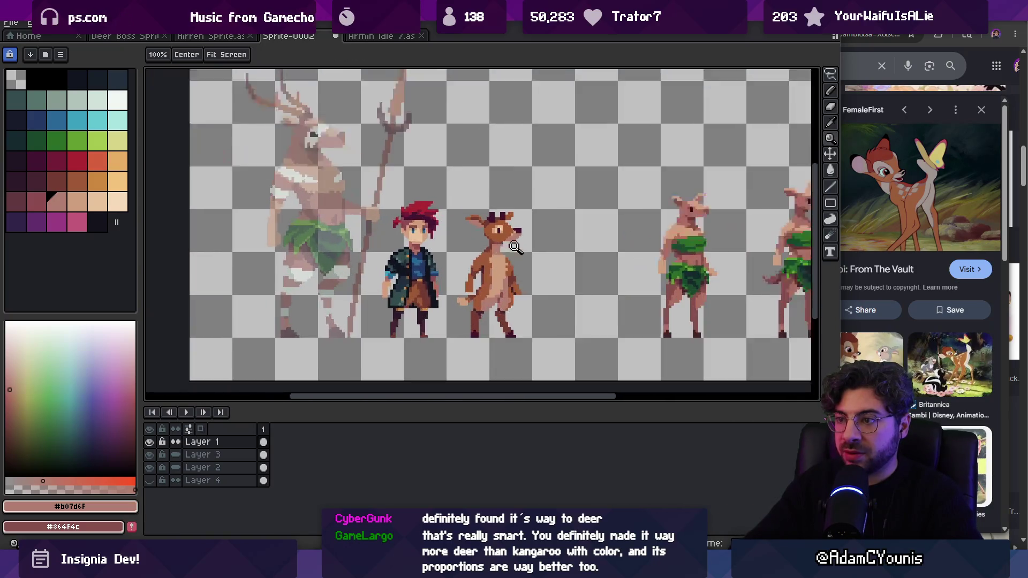
pyautogui.keyDown('alt'); pyautogui.click(504, 225); pyautogui.keyUp('alt')
pyautogui.moveTo(509, 269); pyautogui.dragTo(498, 277)
pyautogui.keyDown('alt'); pyautogui.click(505, 274); pyautogui.keyUp('alt')
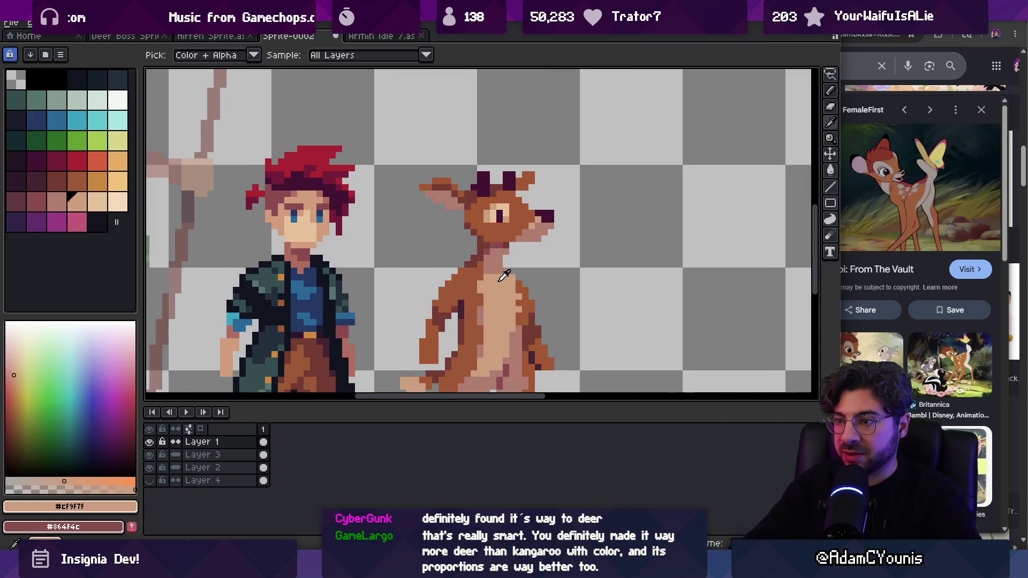
pyautogui.keyDown('alt'); pyautogui.click(502, 262); pyautogui.keyUp('alt')
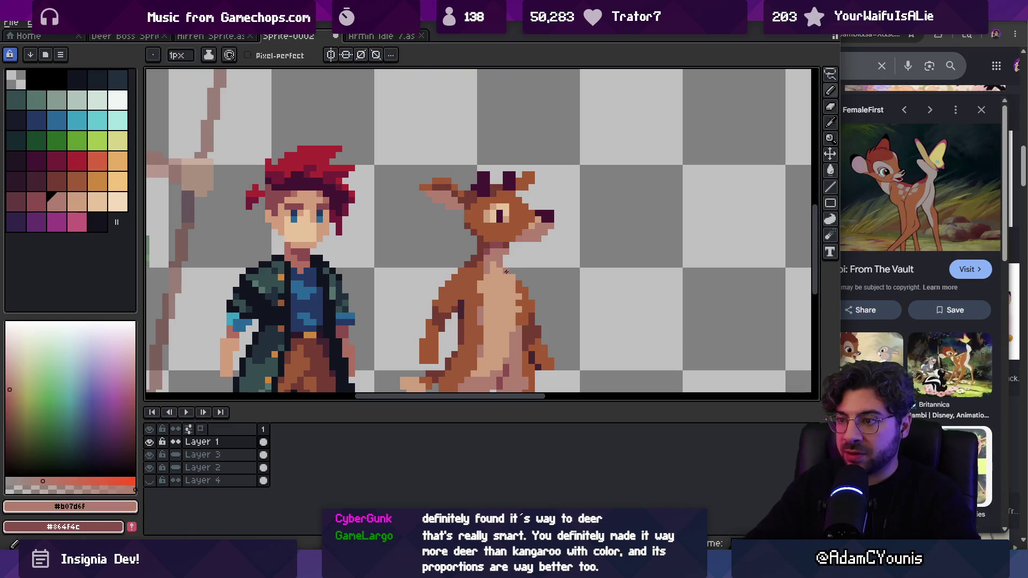
pyautogui.press('z')
pyautogui.scroll(-3, 536, 214)
pyautogui.scroll(3, 531, 205)
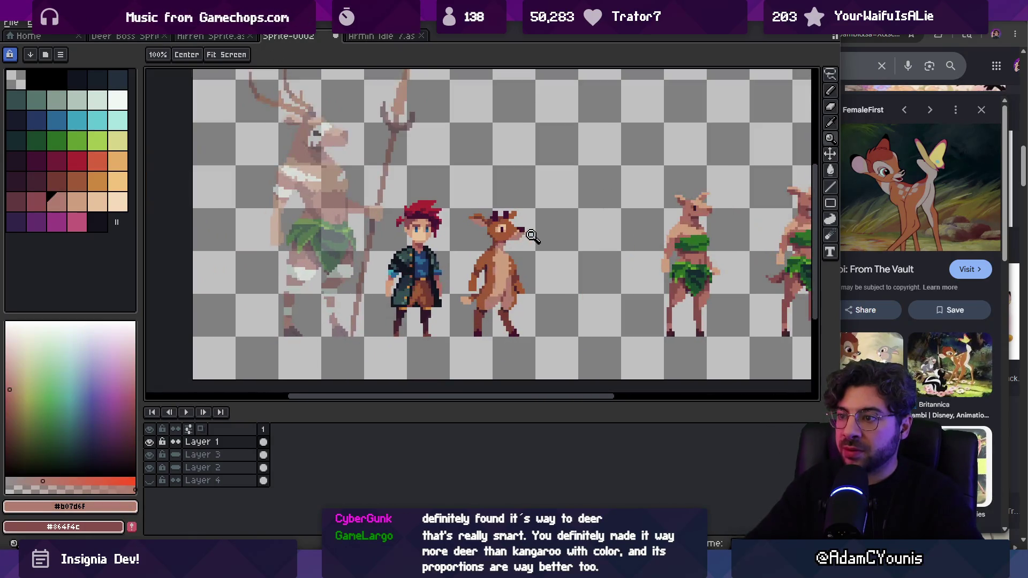
pyautogui.press('b')
pyautogui.keyDown('alt'); pyautogui.click(481, 222); pyautogui.keyUp('alt')
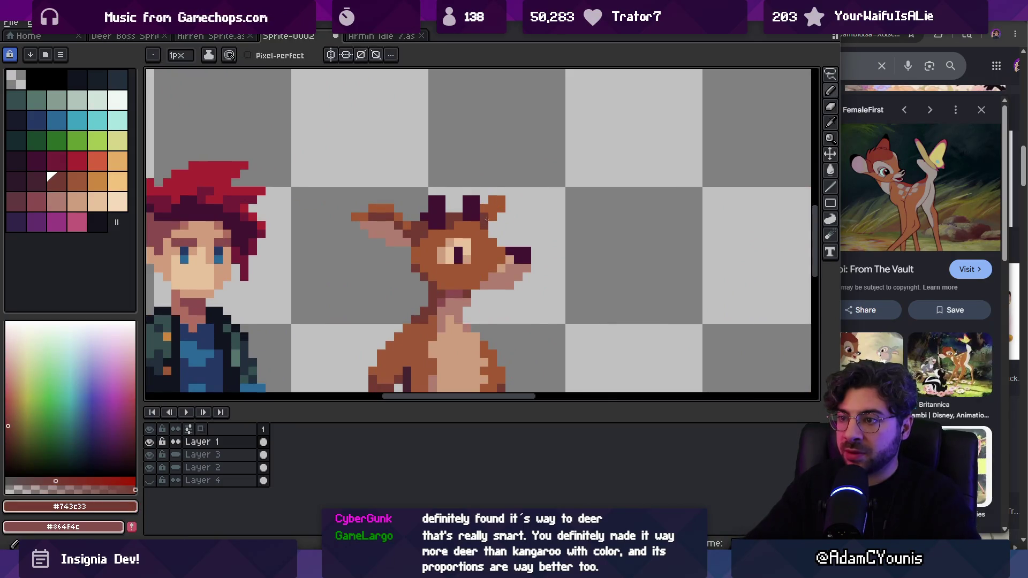
# Step: Zoom in on the head and sample the deer's face brown
pyautogui.press('z')
pyautogui.scroll(-4, 516, 188)
pyautogui.scroll(3, 509, 214)
pyautogui.press('b')
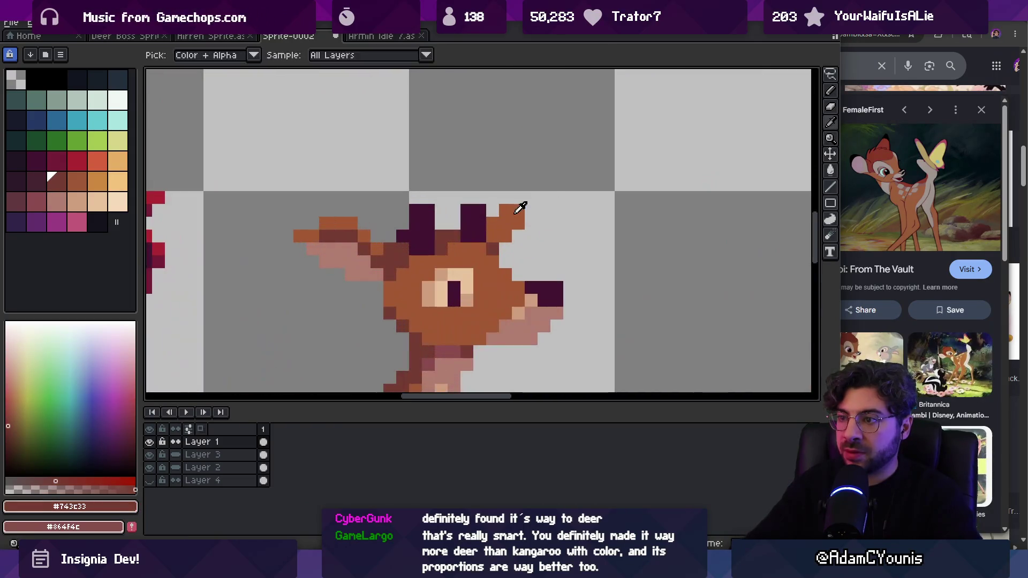
pyautogui.keyDown('alt'); pyautogui.click(518, 209); pyautogui.keyUp('alt')
pyautogui.press('z')
pyautogui.scroll(-4, 553, 223)
pyautogui.scroll(1, 552, 199)
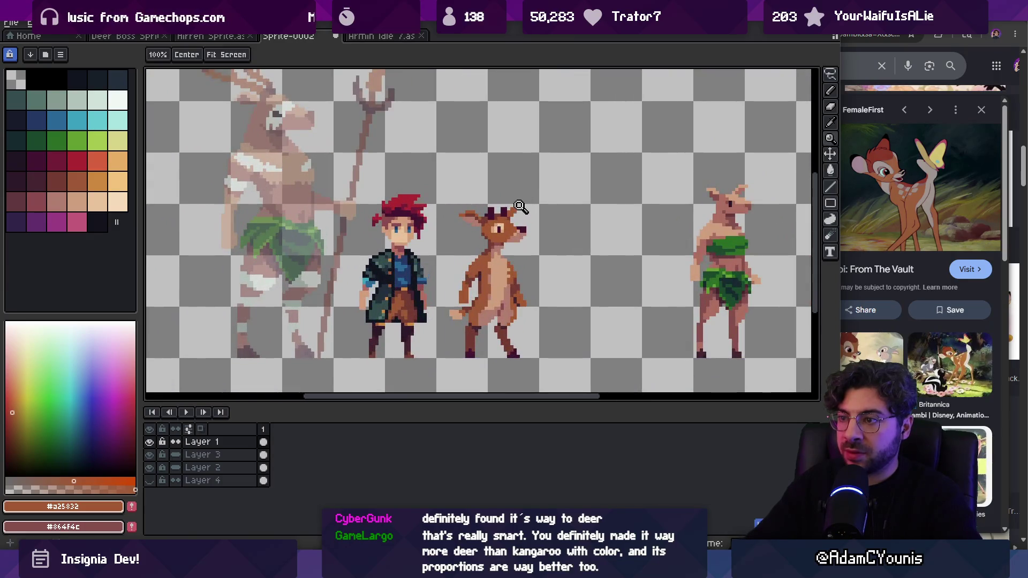
pyautogui.scroll(3, 522, 205)
pyautogui.press('b')
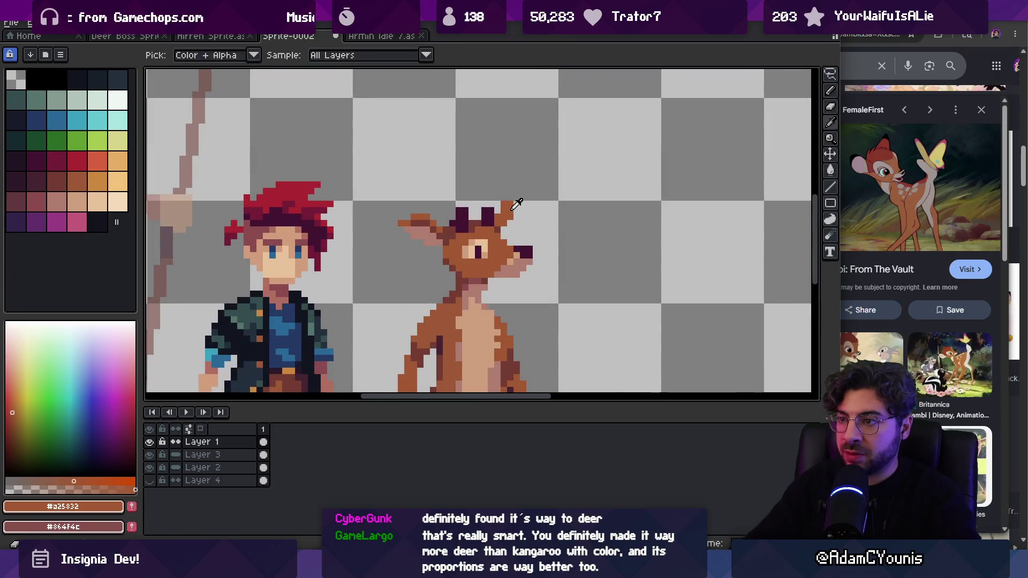
pyautogui.press('z')
pyautogui.scroll(2, 497, 211)
# Step: Shift the dark antler block one pixel left and extend the ear tip by one orange pixel
pyautogui.press('m')
pyautogui.moveTo(463, 188)
pyautogui.mouseDown()
pyautogui.moveTo(482, 218)
pyautogui.moveTo(474, 232)
pyautogui.mouseUp()
pyautogui.press('b')
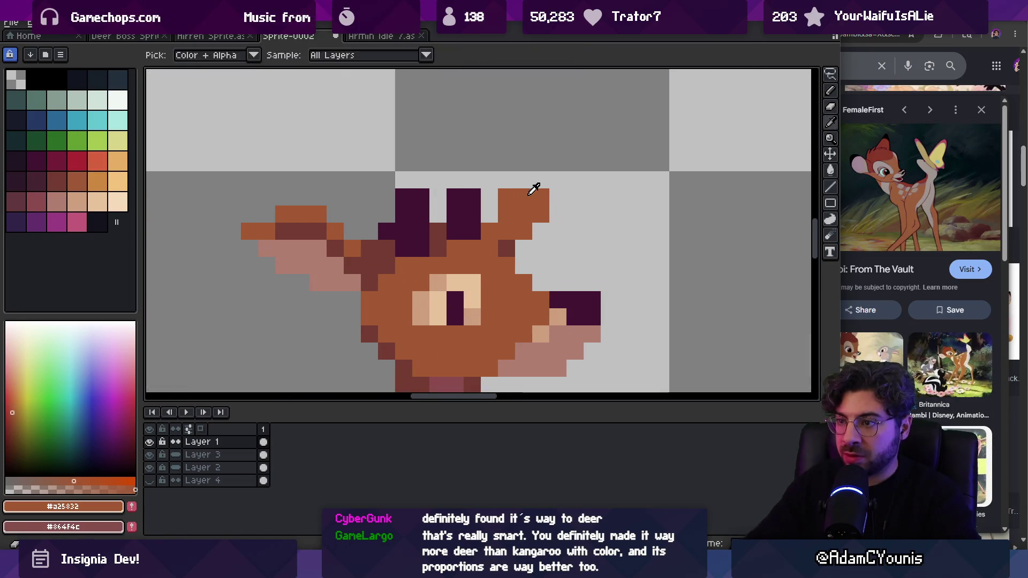
pyautogui.click(558, 197)
# Step: Draw the taller antler tine upward and zoom out to the whole sprite sheet
pyautogui.press('z')
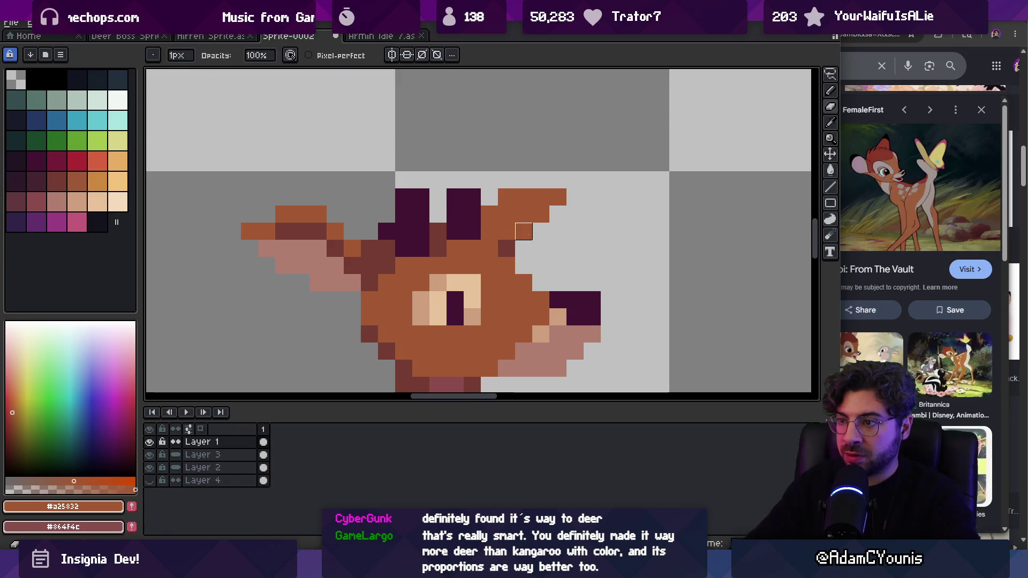
pyautogui.scroll(-8, 562, 203)
pyautogui.scroll(5, 576, 205)
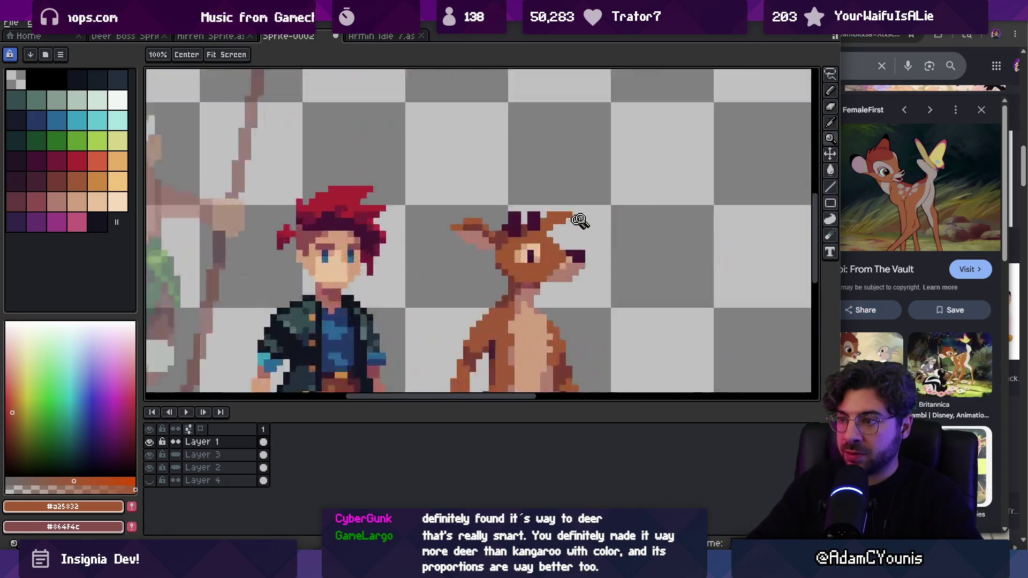
pyautogui.press('b')
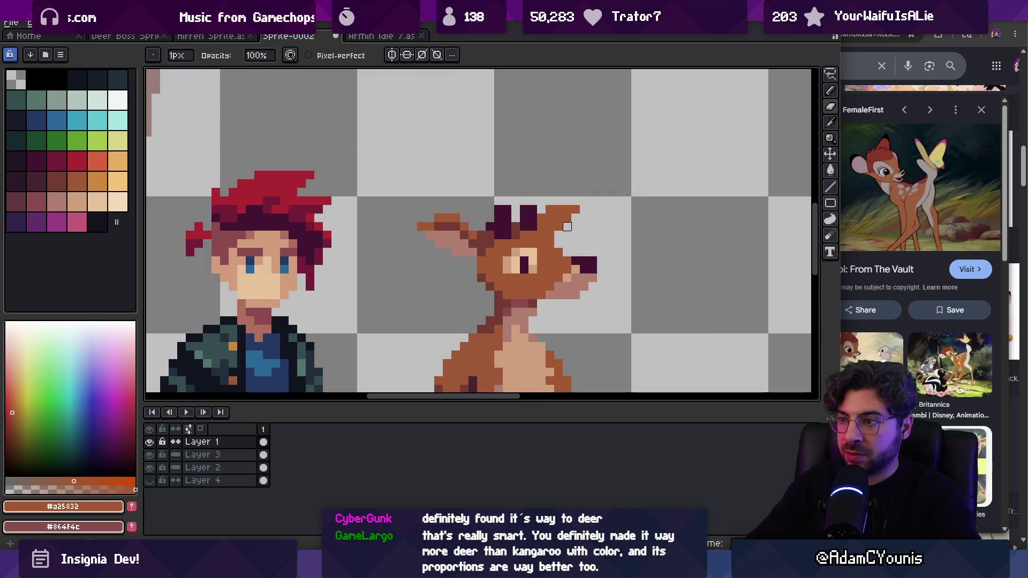
pyautogui.press('e')
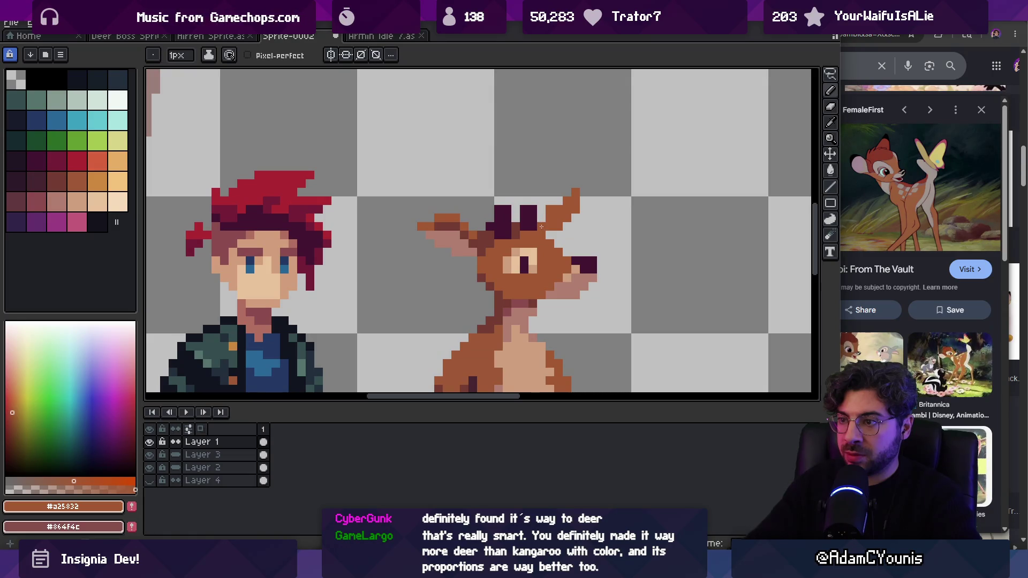
pyautogui.press('z')
pyautogui.scroll(-5, 552, 208)
# Step: Zoom in and out on the canvas to review the deer sprite
pyautogui.scroll(1, 589, 198)
pyautogui.press('v')
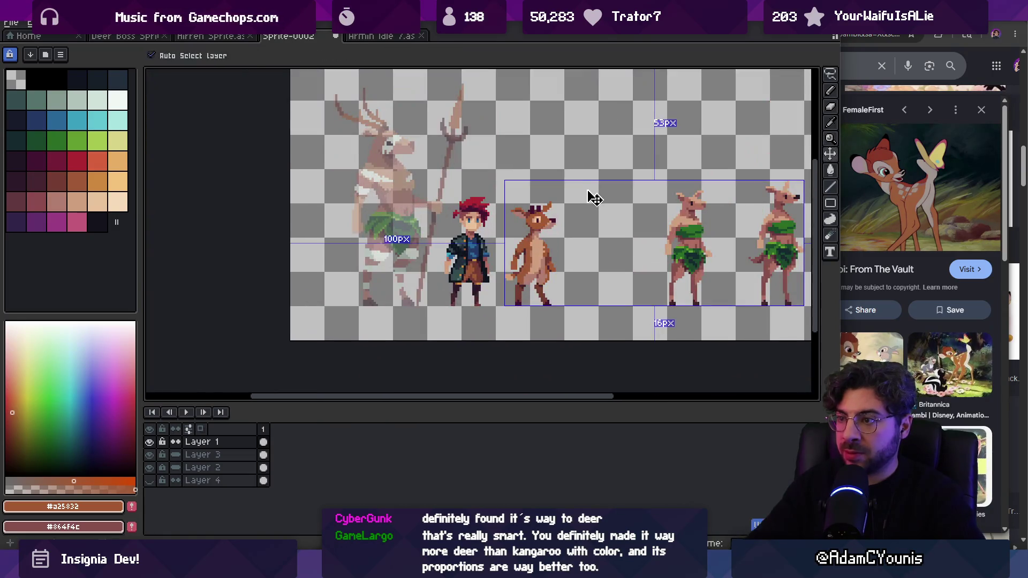
pyautogui.press('b')
pyautogui.scroll(2, 576, 206)
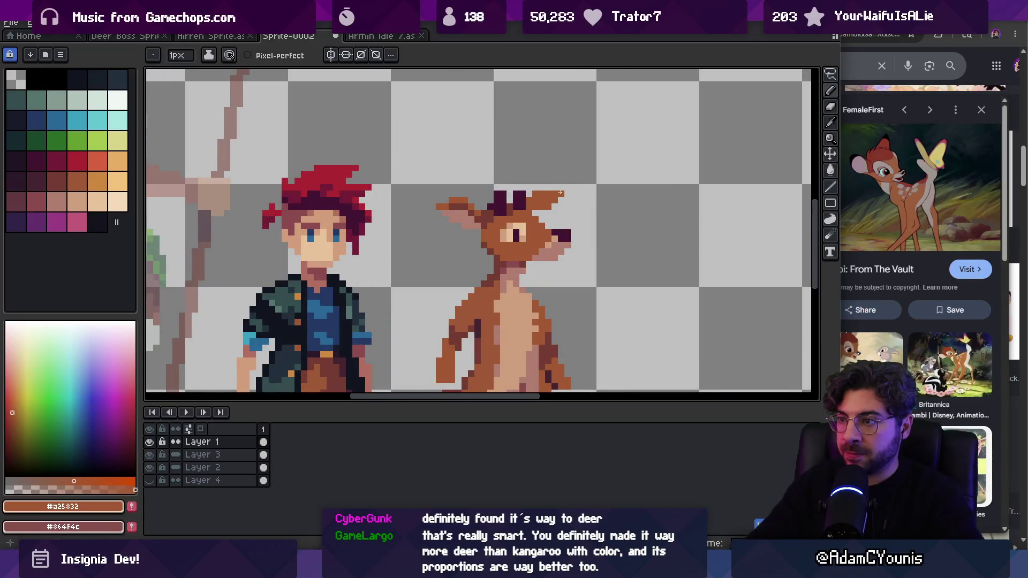
pyautogui.press('z')
pyautogui.scroll(-3, 567, 161)
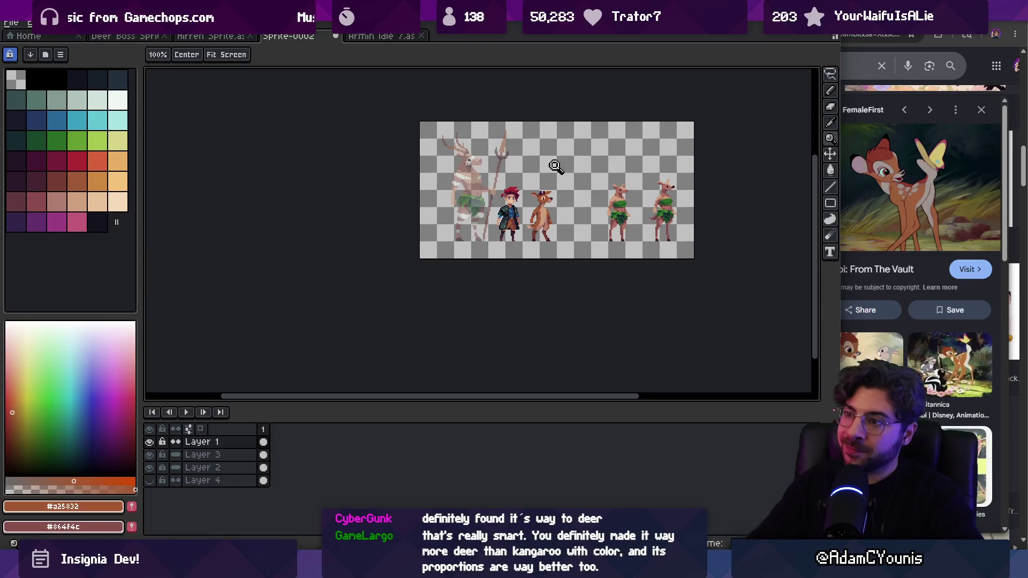
pyautogui.scroll(3, 557, 182)
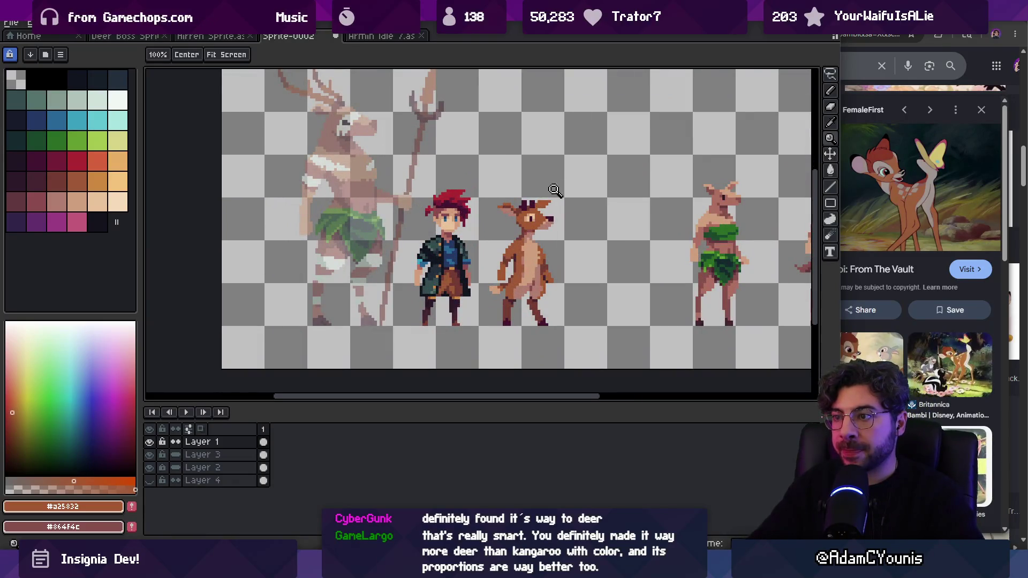
pyautogui.scroll(3, 554, 190)
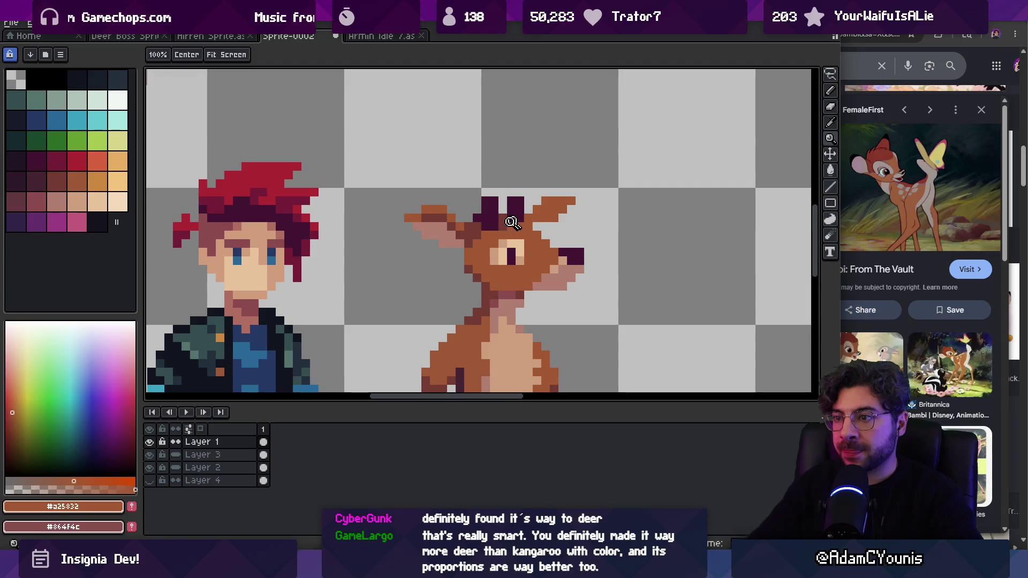
pyautogui.scroll(-5, 485, 295)
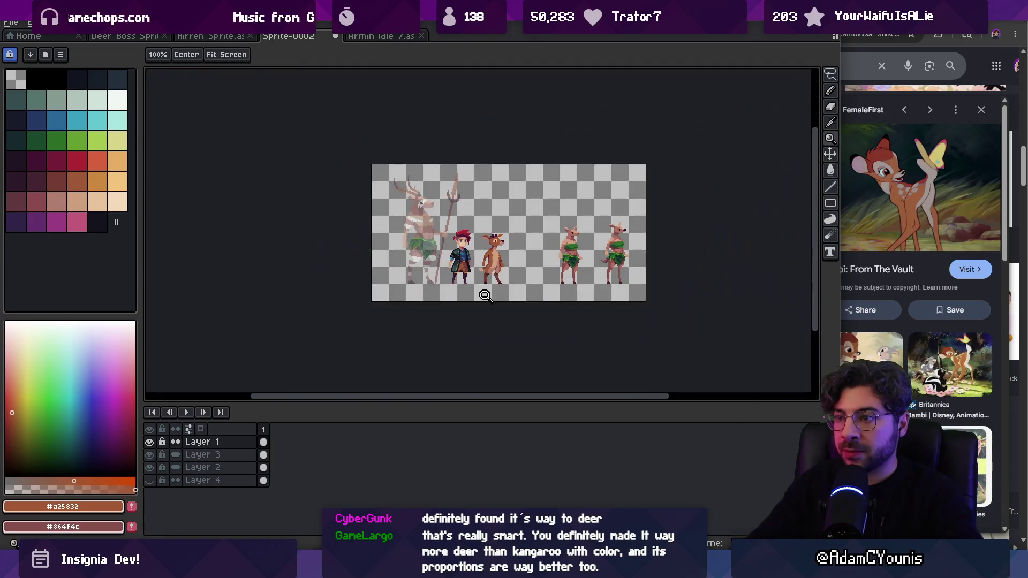
pyautogui.scroll(5, 485, 295)
pyautogui.press('b')
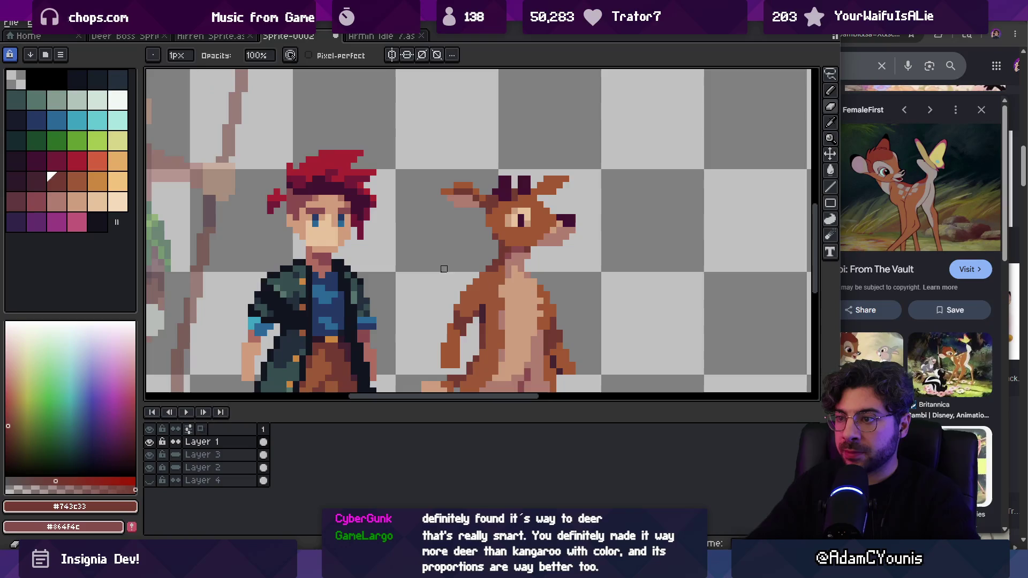
pyautogui.press('z')
pyautogui.scroll(-4, 474, 270)
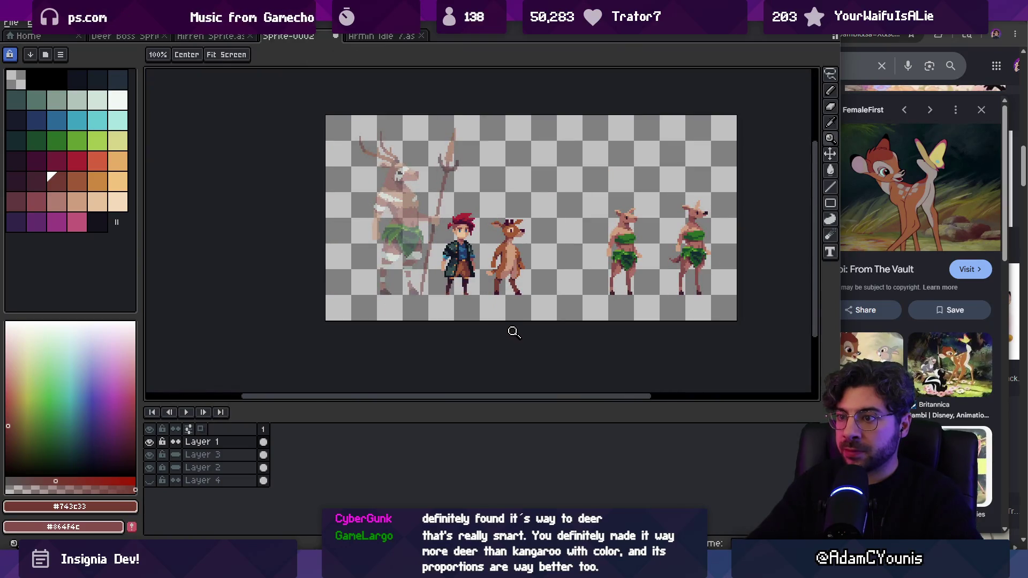
# Step: Zoom in close, sample the deer's orange-brown #9c5936, and add a new layer above Layer 1
pyautogui.click(522, 282)
pyautogui.click(500, 275)
pyautogui.click(481, 267)
pyautogui.keyDown('alt'); pyautogui.click(467, 278); pyautogui.keyUp('alt')
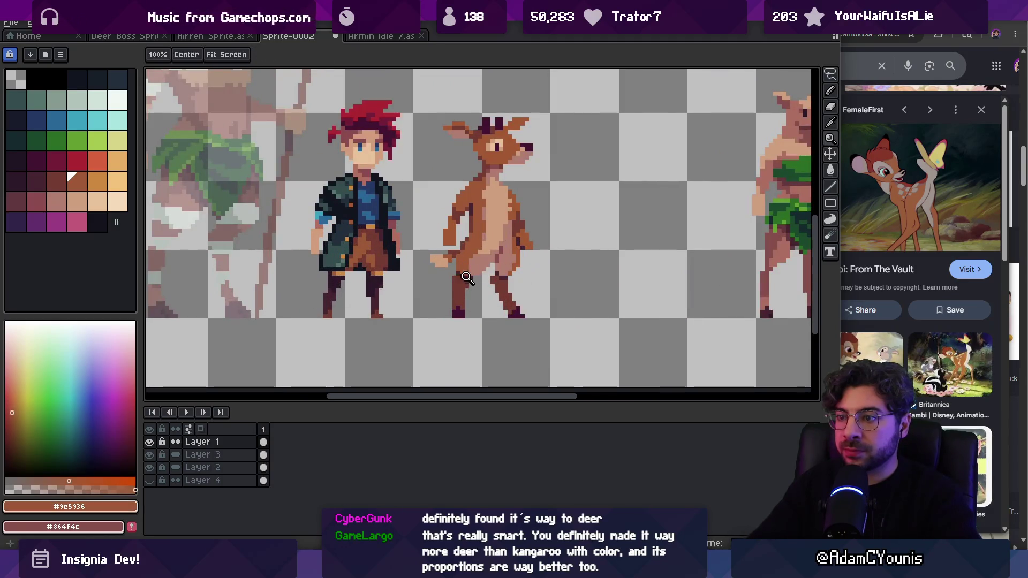
pyautogui.scroll(-3, 506, 300)
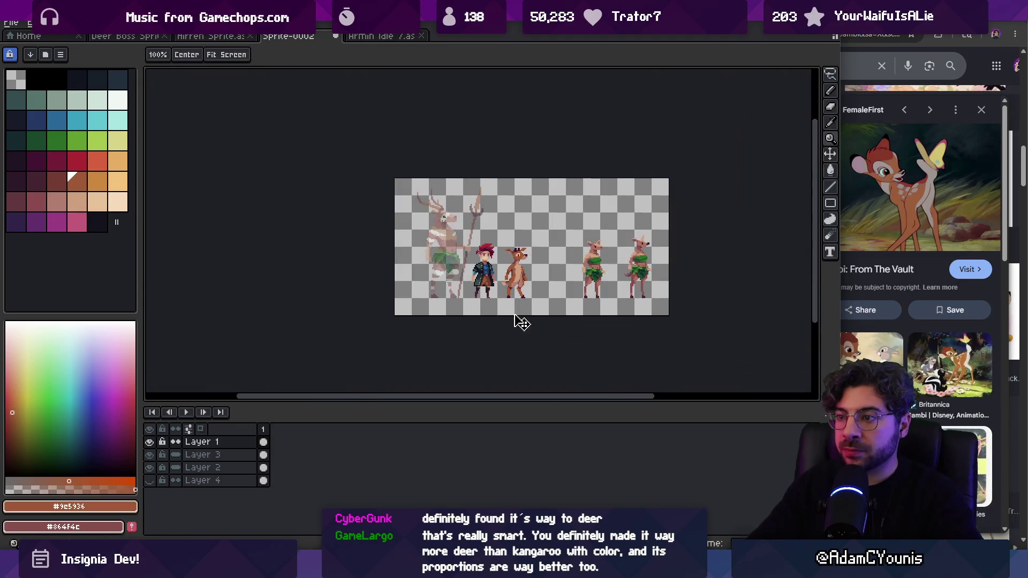
pyautogui.scroll(3, 526, 284)
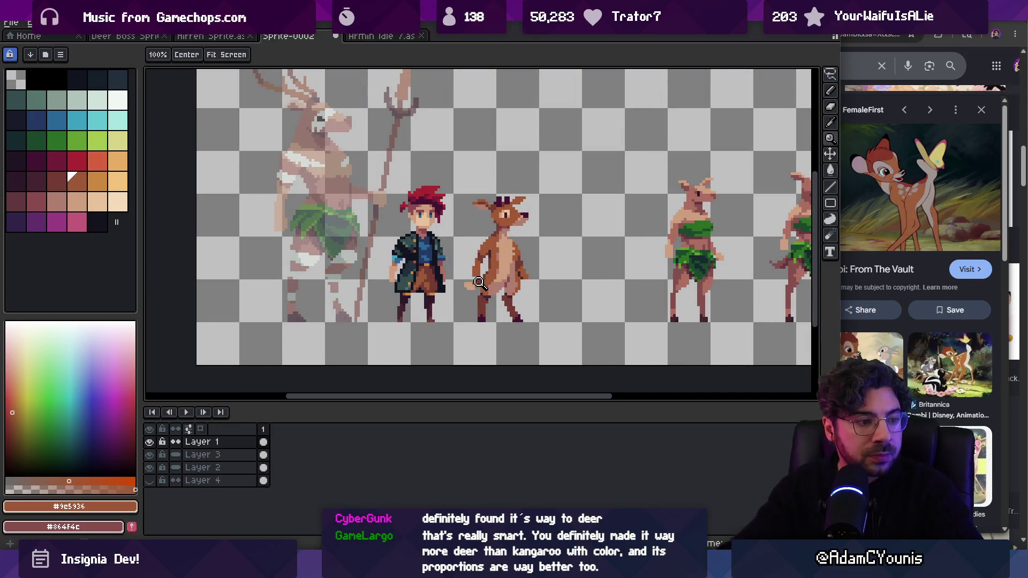
pyautogui.hotkey('shift', 'n')
# Step: Paint a green band across the deer's hips on Layer 5
pyautogui.scroll(-2, 488, 246)
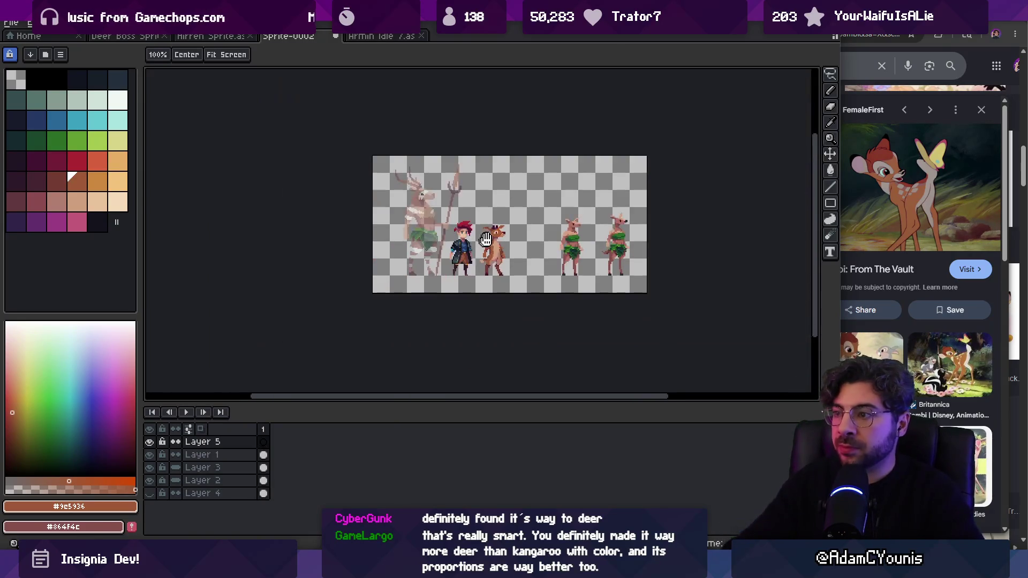
pyautogui.scroll(4, 473, 236)
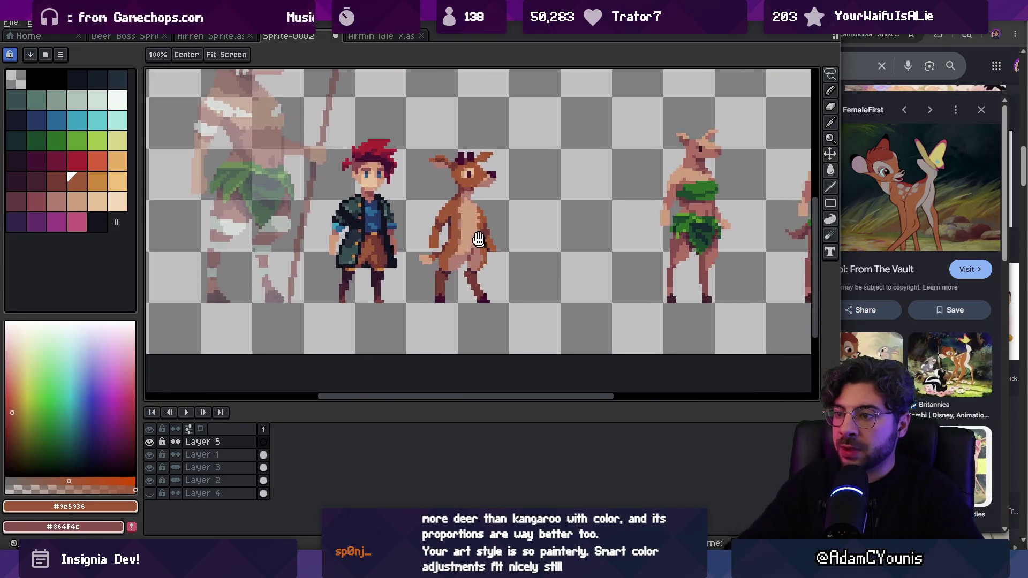
pyautogui.click(56, 144)
pyautogui.press('b')
pyautogui.moveTo(443, 235); pyautogui.dragTo(488, 248)
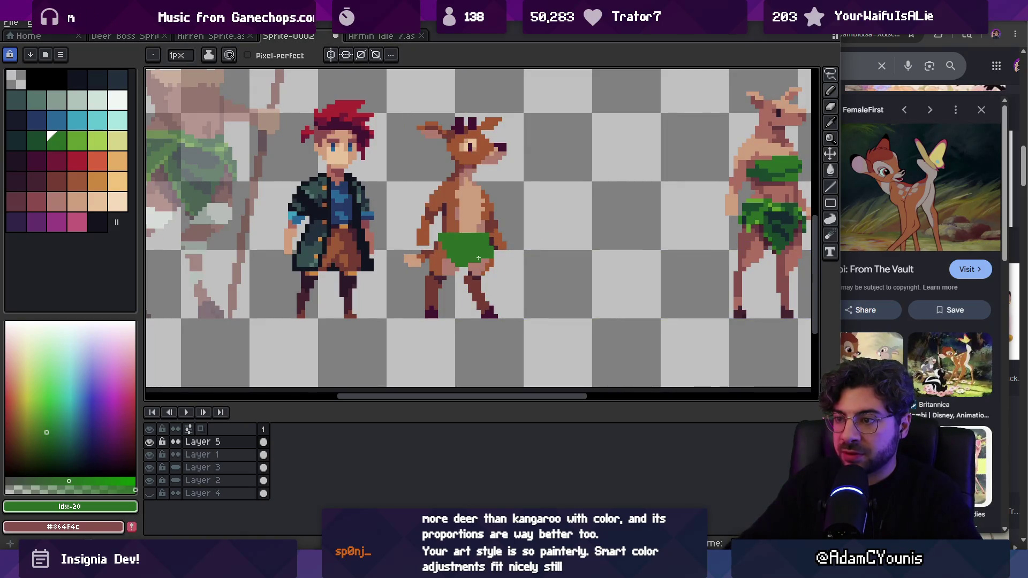
# Step: Clean up the green loincloth by erasing stray pixels
pyautogui.press('e')
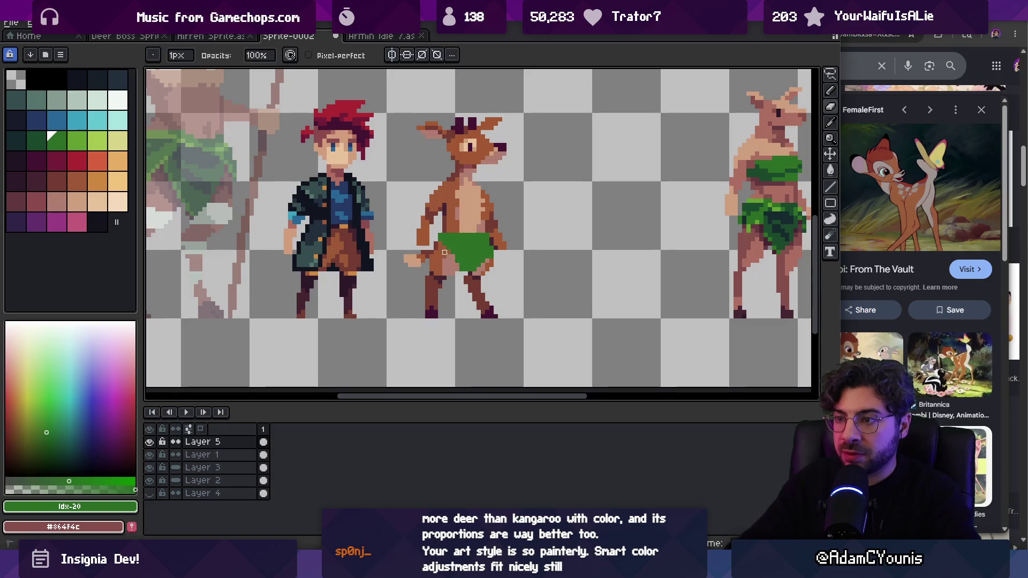
pyautogui.press('b')
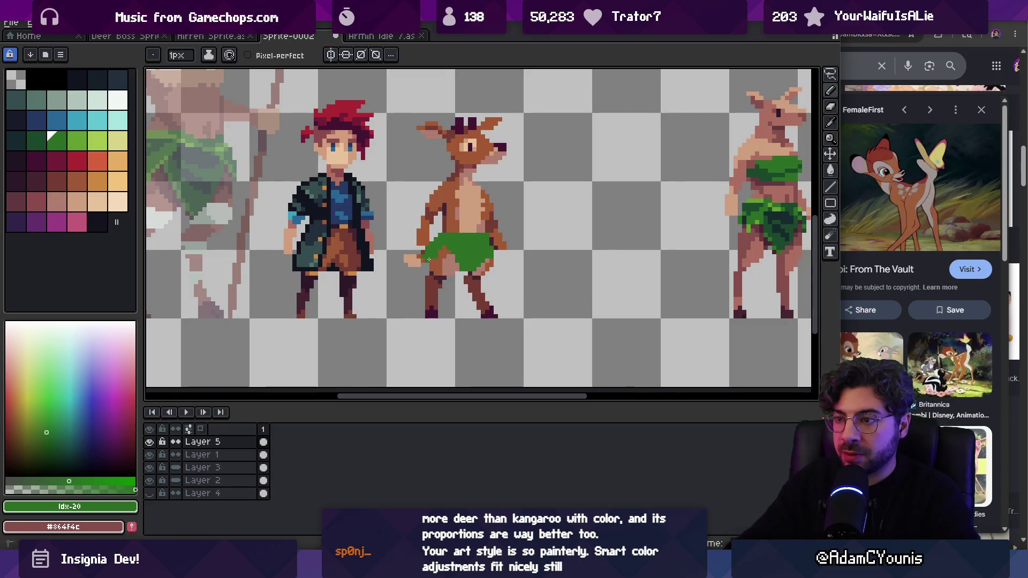
pyautogui.press('e')
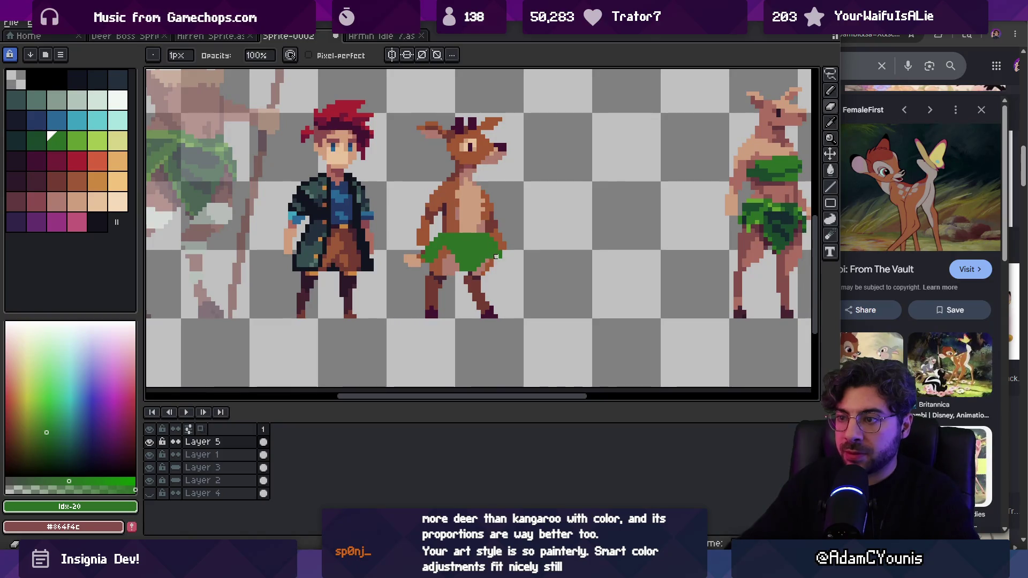
pyautogui.scroll(-1, 501, 257)
pyautogui.scroll(1, 489, 242)
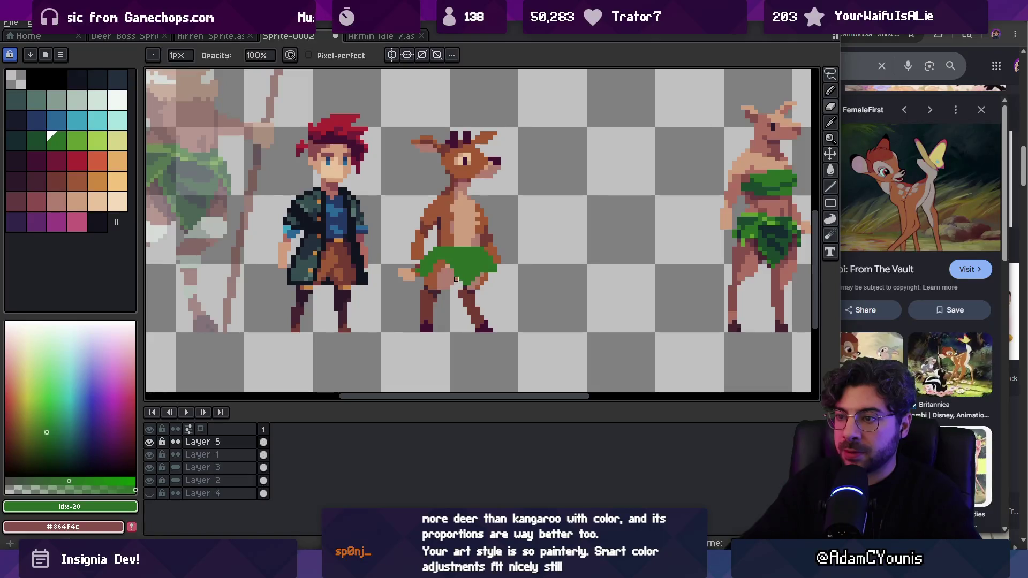
# Step: Make Layer 1 with the deer active and ready an elliptical selection
pyautogui.press('v')
pyautogui.scroll(-1, 474, 265)
pyautogui.click(477, 261)
pyautogui.hotkey('shift', 'm')
# Step: Ellipse-select the middle deer and place a copy just to its right
pyautogui.moveTo(406, 173); pyautogui.dragTo(520, 333)
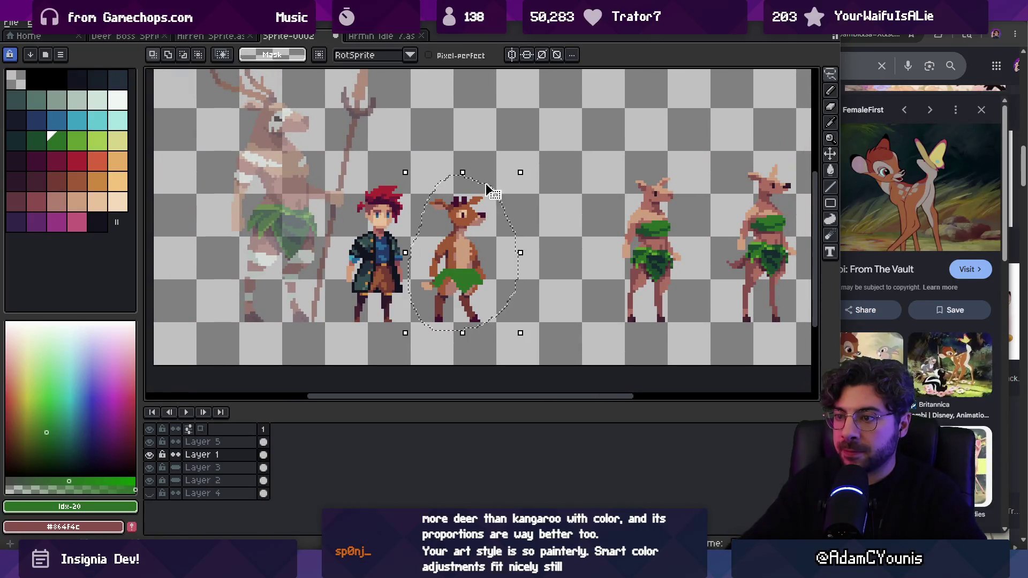
pyautogui.moveTo(530, 249)
pyautogui.mouseDown()
pyautogui.moveTo(501, 257)
pyautogui.moveTo(554, 259)
pyautogui.mouseUp()
pyautogui.press('v')
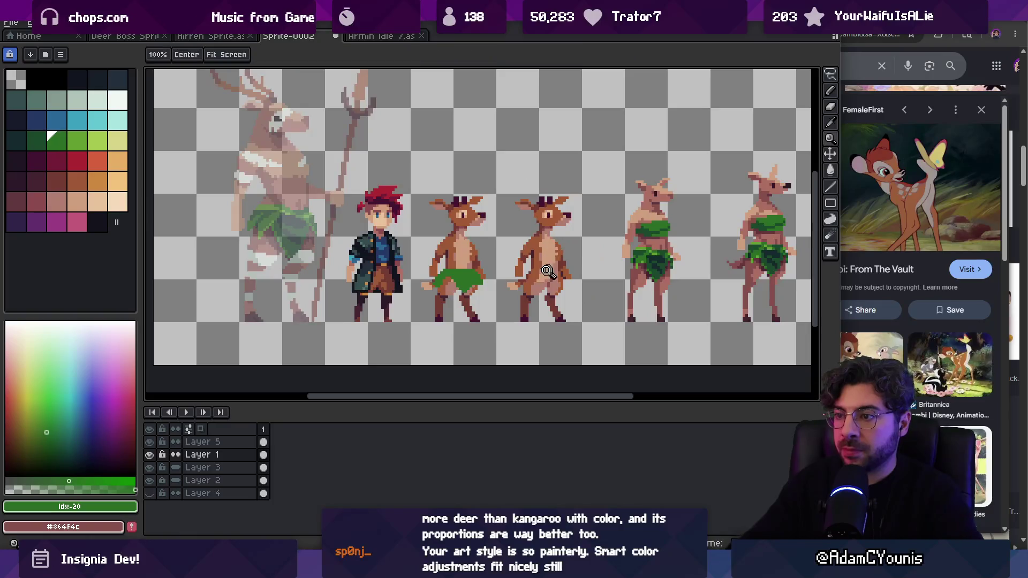
# Step: Return to Layer 5 with the pencil ready for the copy's green loincloth
pyautogui.scroll(1, 435, 283)
pyautogui.click(435, 283)
pyautogui.press('b')
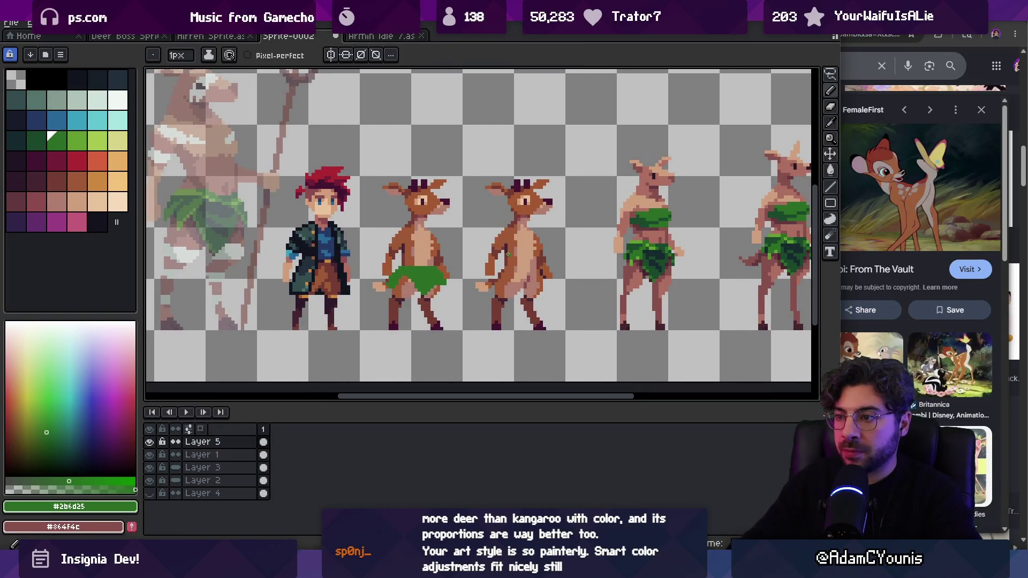
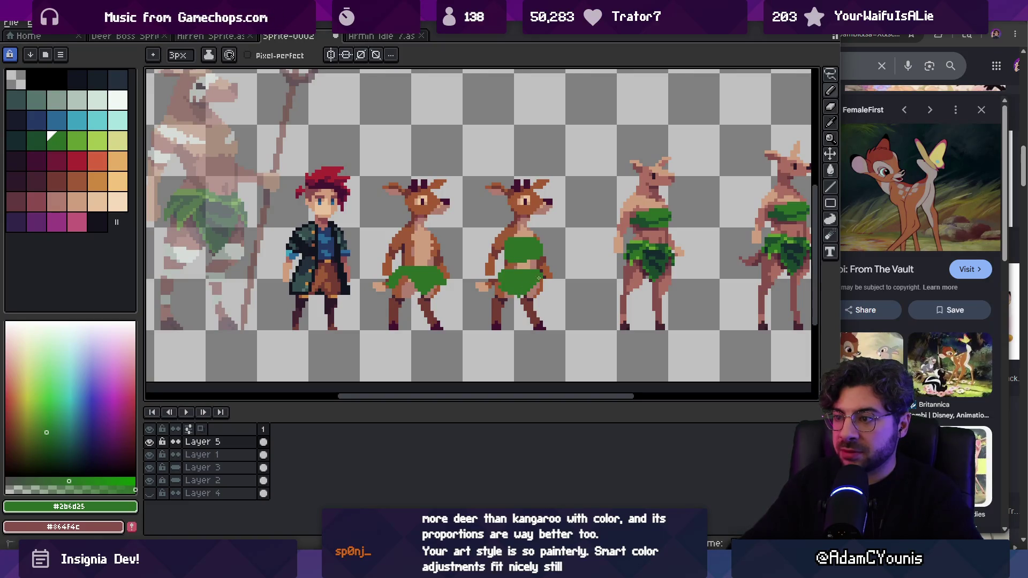
# Step: Erase the brown strip beneath the second deer's green top
pyautogui.press('b')
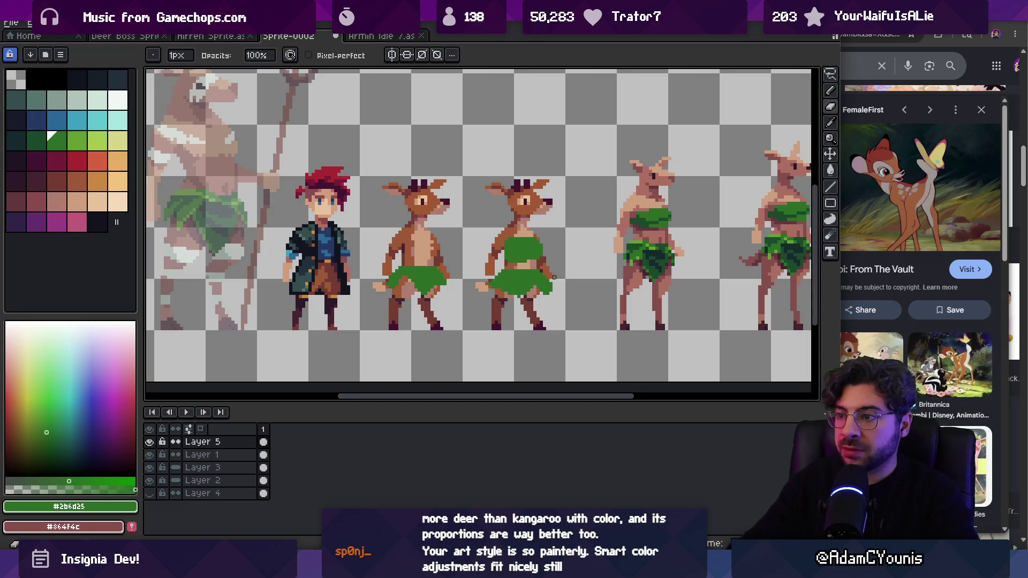
pyautogui.press('b')
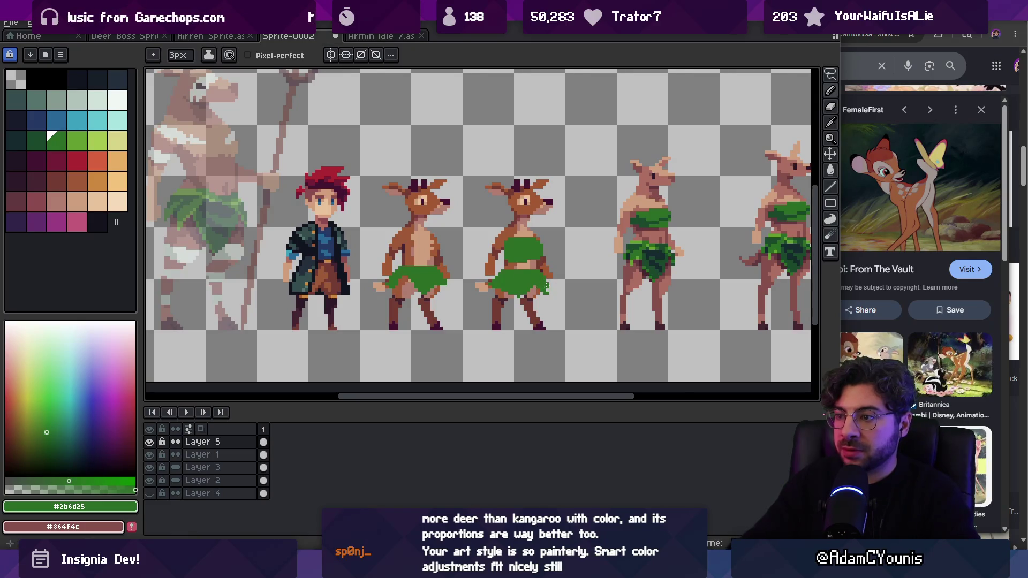
pyautogui.press('e')
pyautogui.scroll(-2, 545, 277)
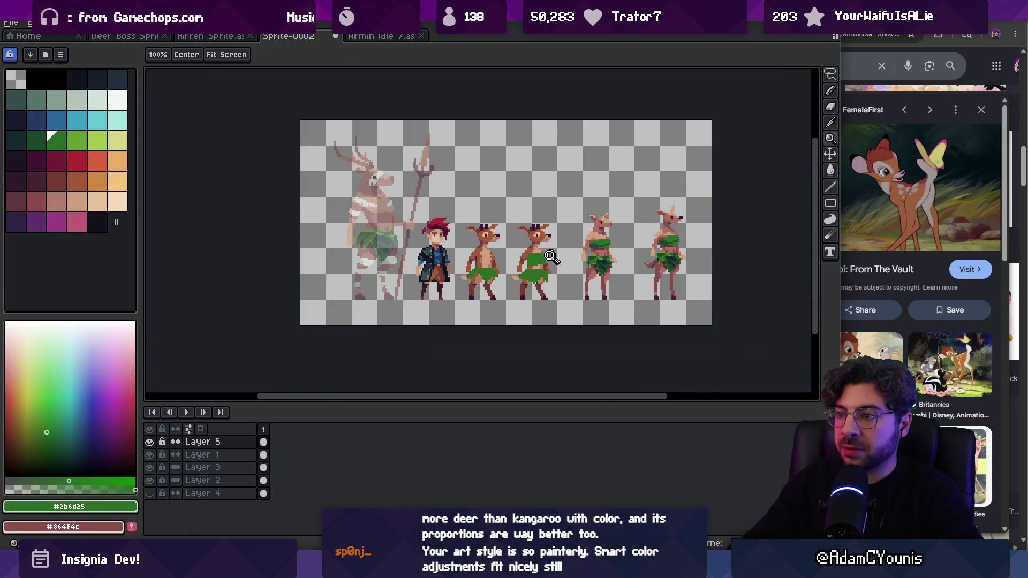
pyautogui.scroll(3, 557, 225)
pyautogui.moveTo(526, 266); pyautogui.dragTo(538, 263)
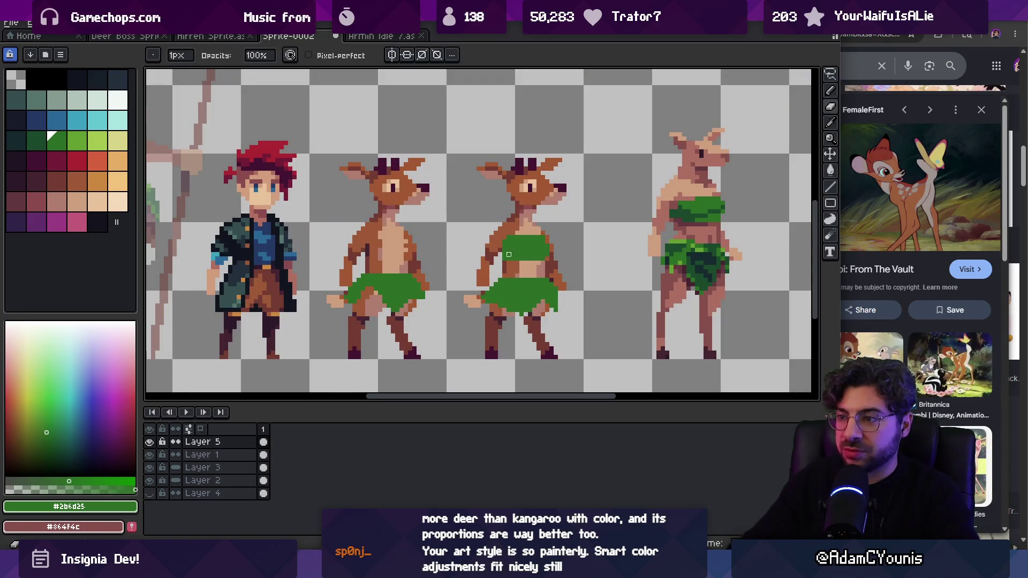
# Step: Switch between Layer 1 and Layer 5 to check the trimmed chest band
pyautogui.keyDown('ctrl'); pyautogui.click(506, 243); pyautogui.keyUp('ctrl')
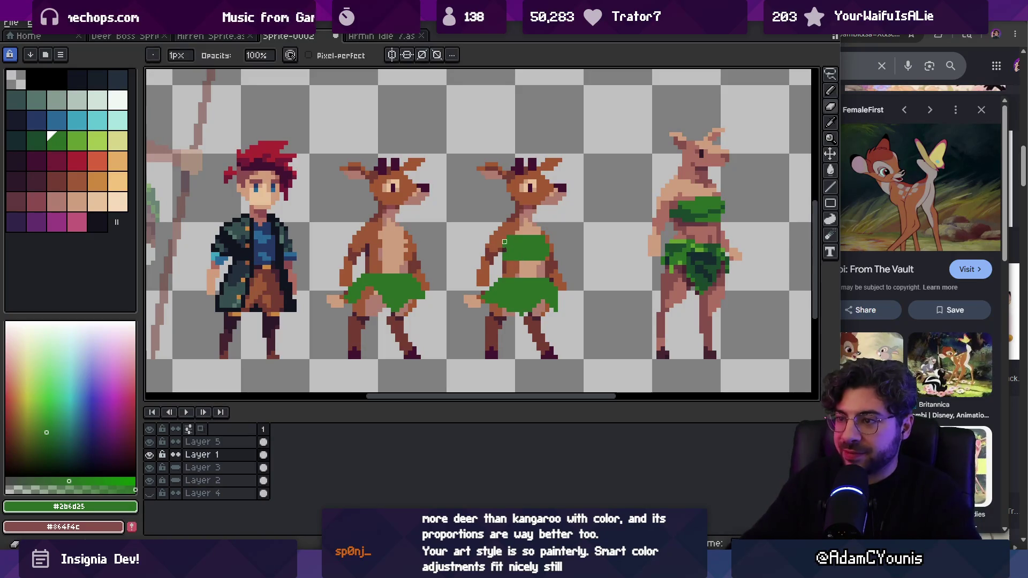
pyautogui.keyDown('ctrl'); pyautogui.click(511, 244); pyautogui.keyUp('ctrl')
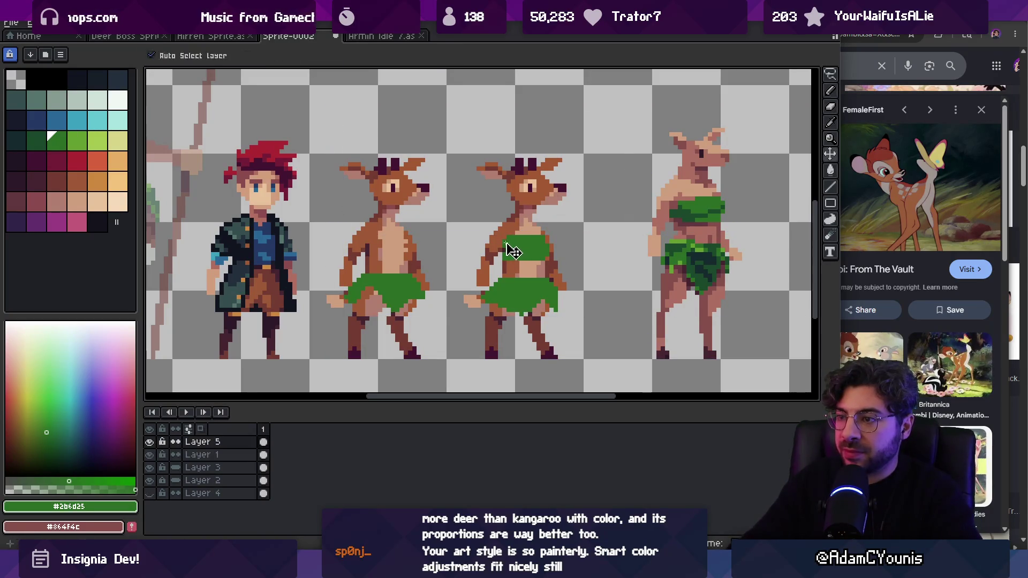
pyautogui.scroll(-3, 500, 231)
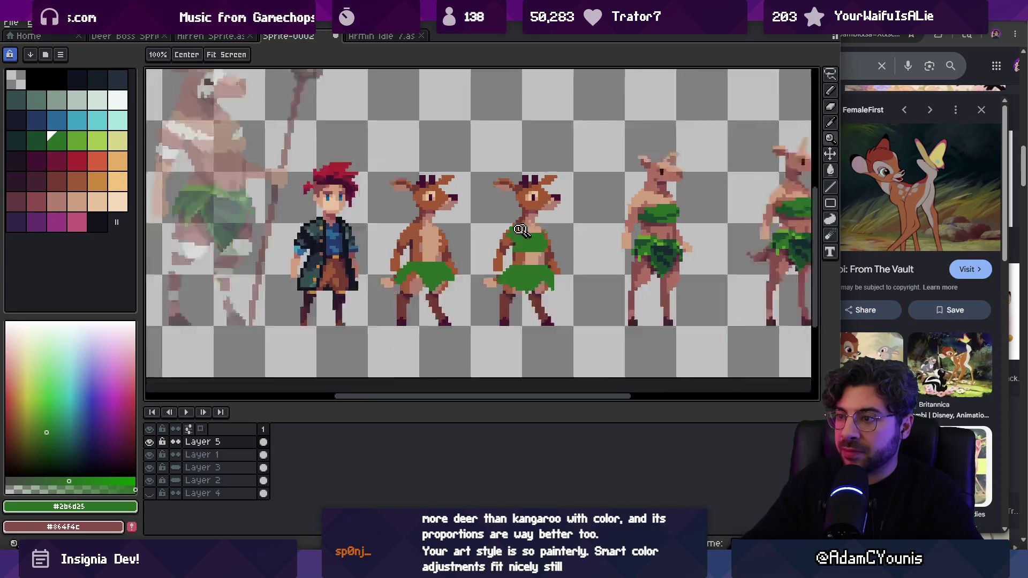
pyautogui.scroll(2, 543, 231)
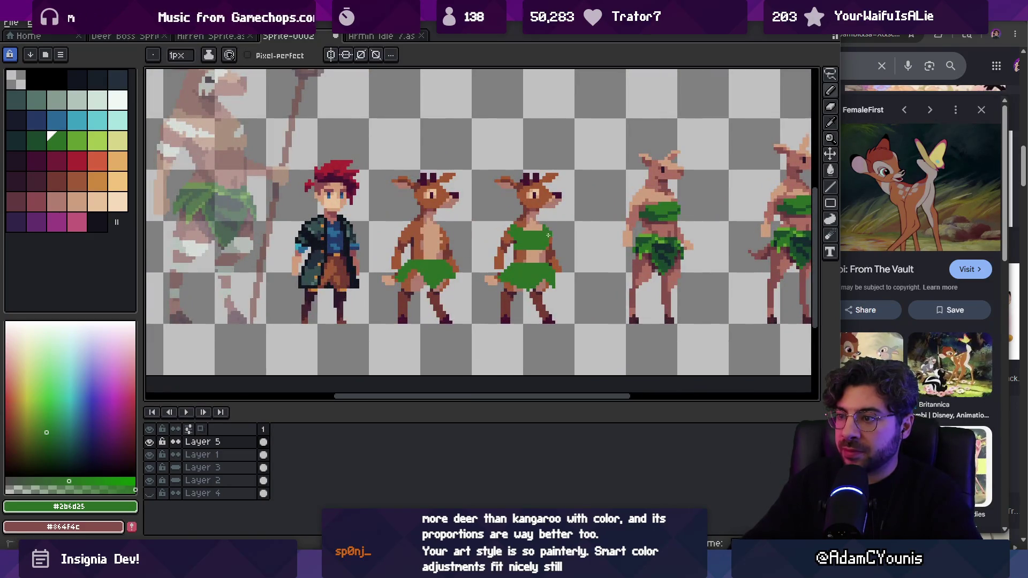
pyautogui.scroll(-3, 548, 235)
pyautogui.scroll(5, 535, 244)
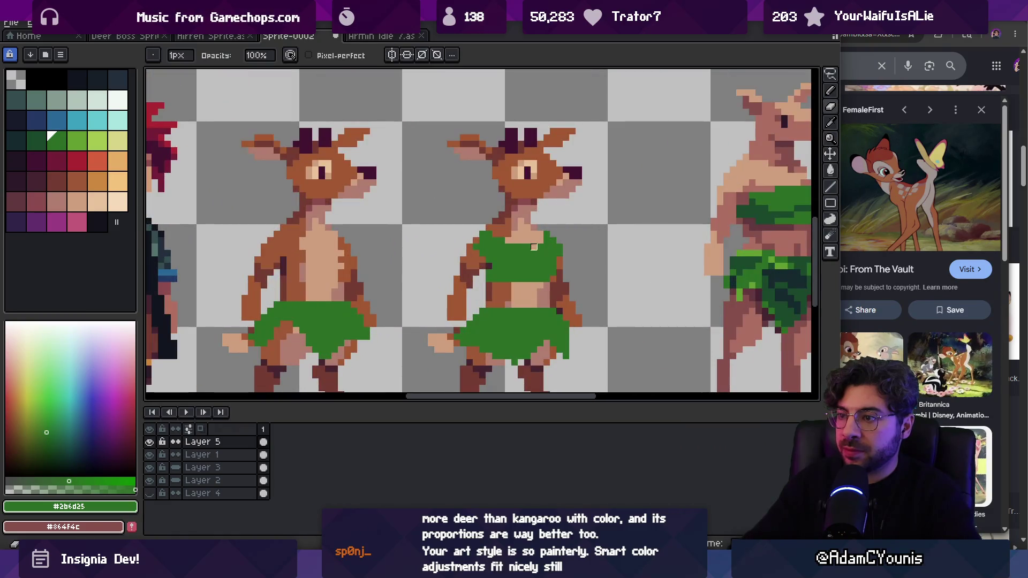
# Step: Zoom in on the second deer's bare midriff and alternate between the pencil and eraser
pyautogui.press('z')
pyautogui.scroll(-2, 524, 252)
pyautogui.scroll(-1, 552, 203)
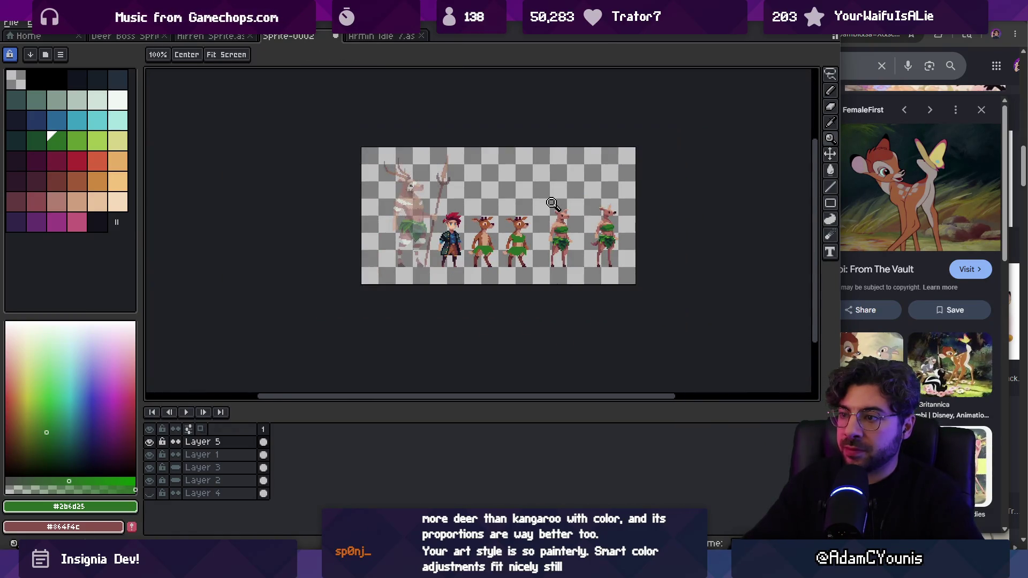
pyautogui.scroll(5, 534, 234)
pyautogui.press('b')
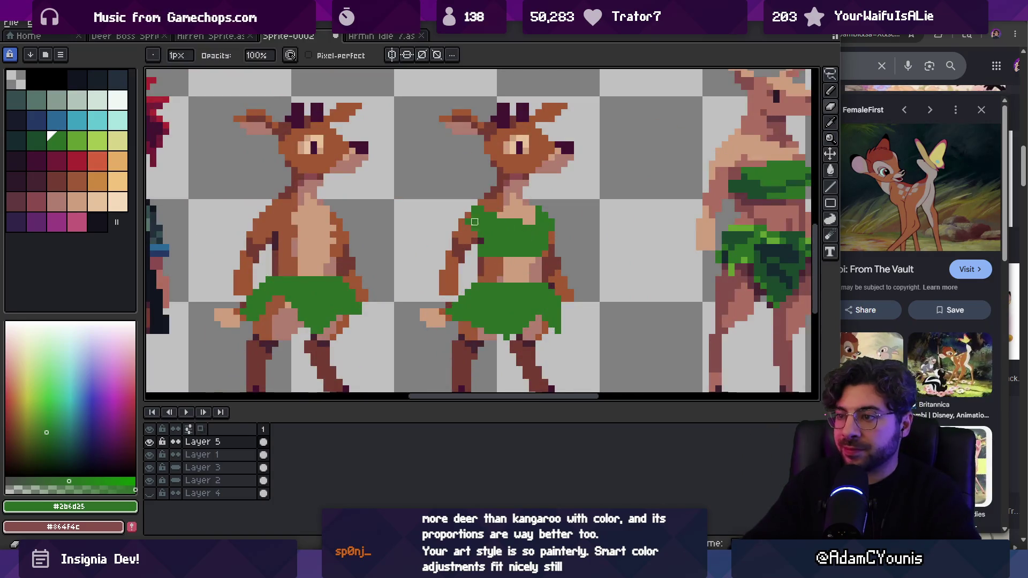
pyautogui.press('e')
pyautogui.press('b')
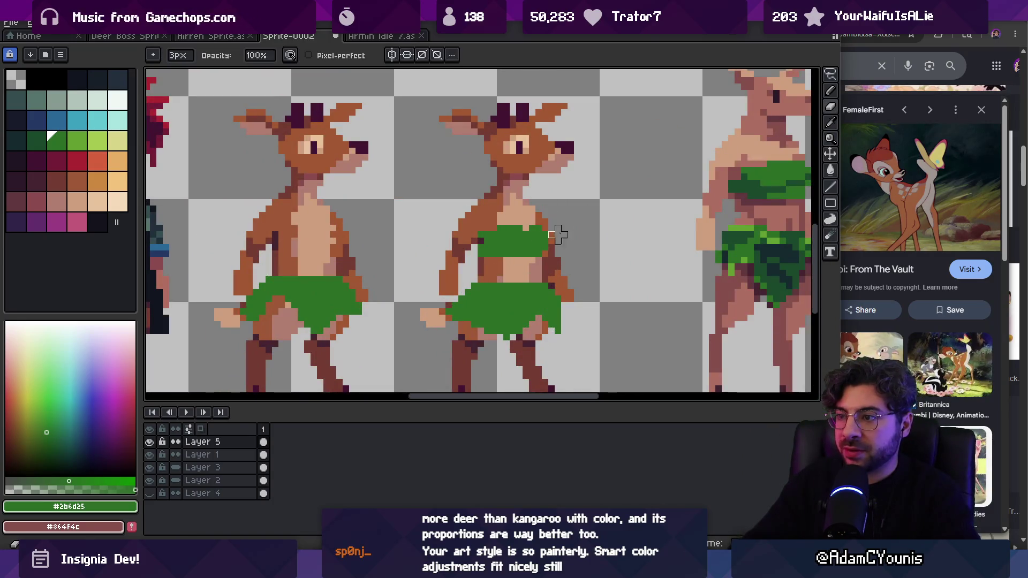
pyautogui.press('e')
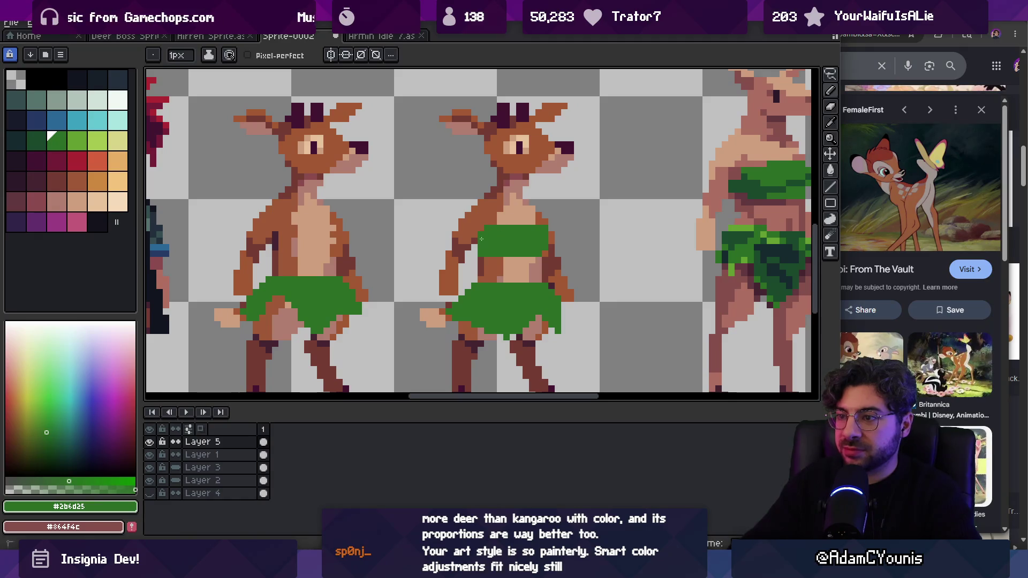
pyautogui.press('z')
pyautogui.scroll(-3, 479, 232)
pyautogui.scroll(1, 484, 234)
# Step: Select the layer holding the deer's top and adjust its content with the Move tool
pyautogui.scroll(3, 493, 234)
pyautogui.press('e')
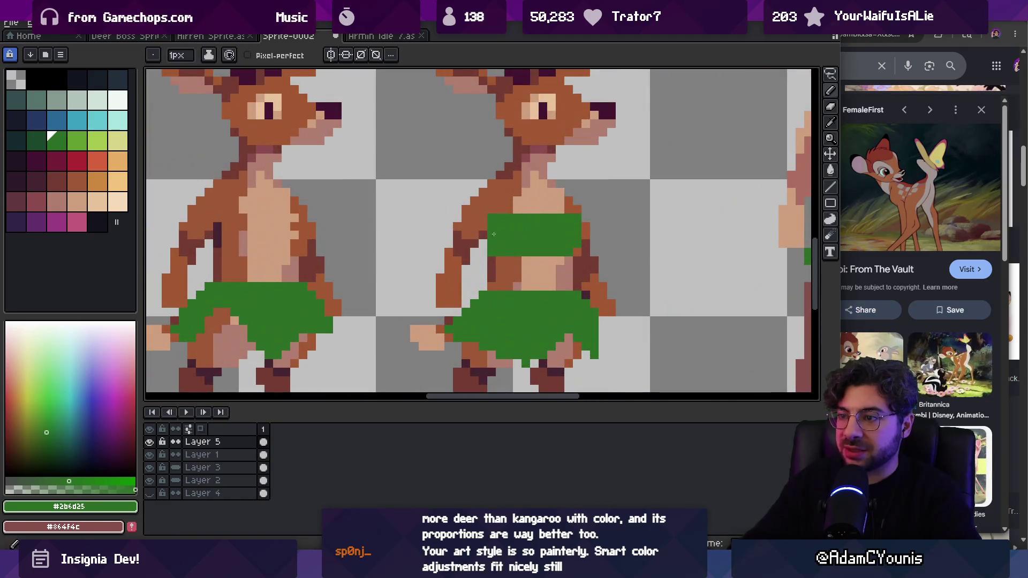
pyautogui.press('b')
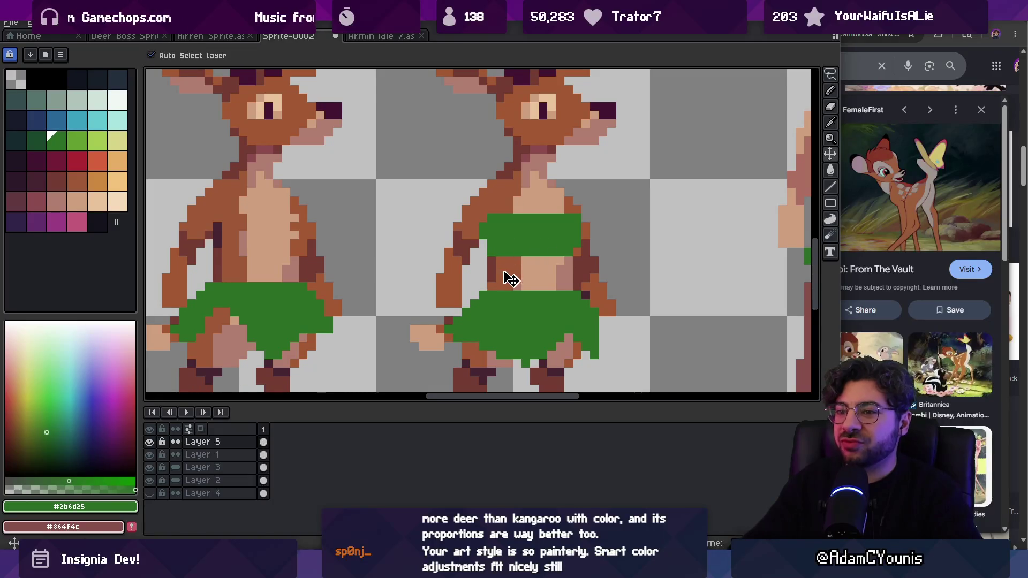
pyautogui.keyDown('ctrl'); pyautogui.click(501, 273); pyautogui.keyUp('ctrl')
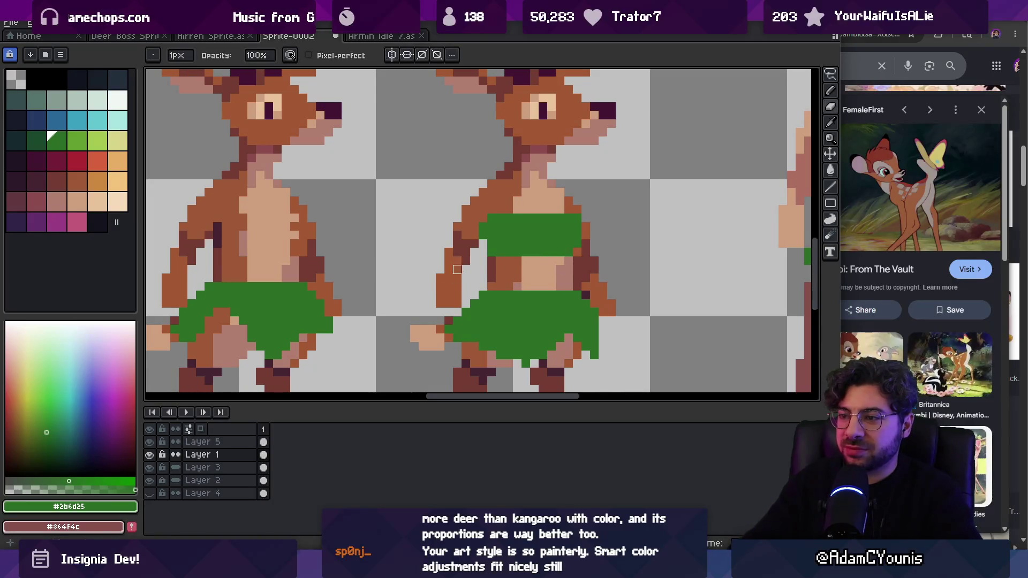
pyautogui.press('ctrl')
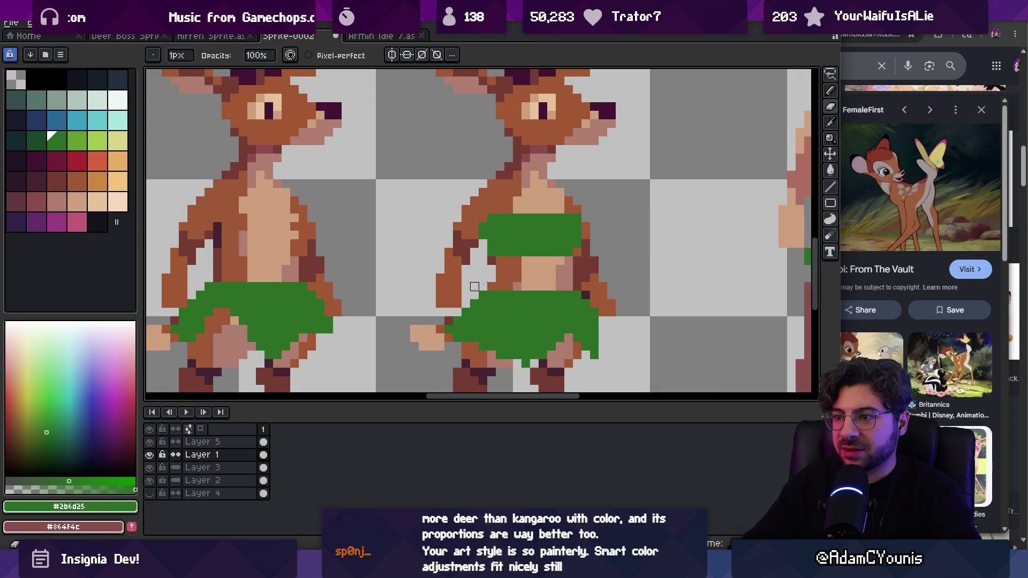
pyautogui.scroll(-5, 474, 286)
pyautogui.scroll(5, 537, 250)
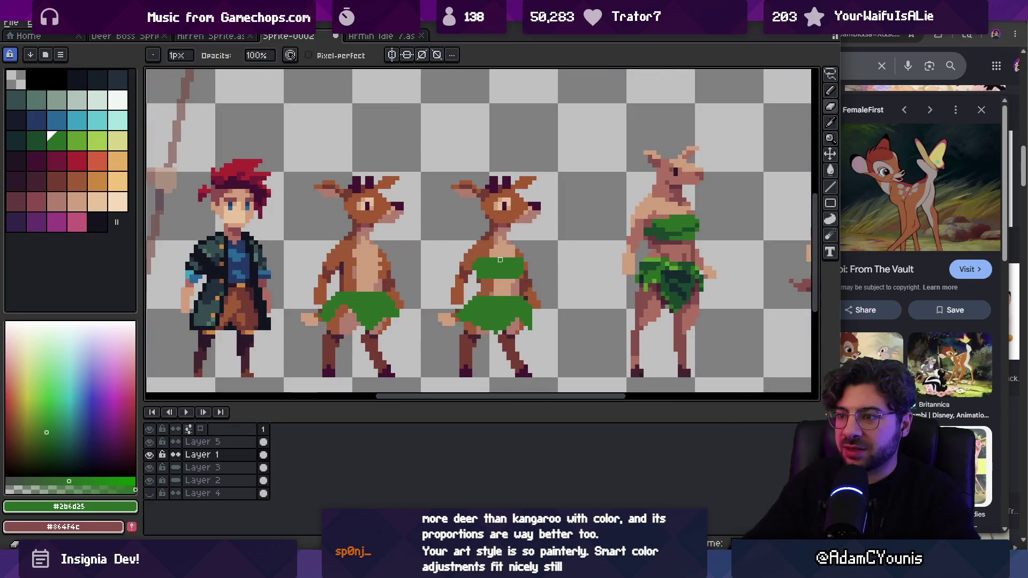
# Step: Return to Layer 5 and inspect the chest band's lower edge up close
pyautogui.keyDown('ctrl'); pyautogui.click(500, 271); pyautogui.keyUp('ctrl')
pyautogui.scroll(-3, 502, 246)
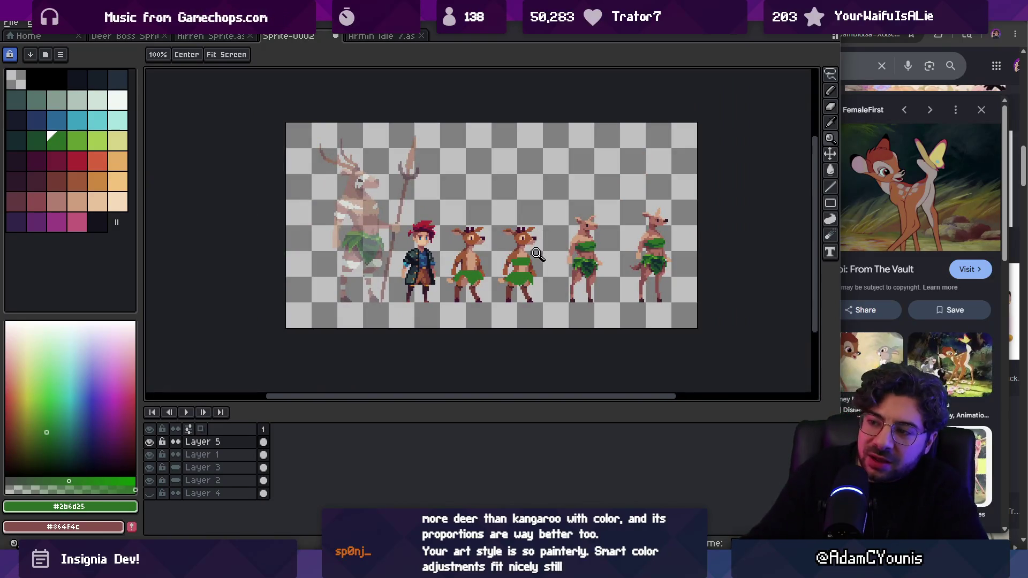
pyautogui.scroll(4, 517, 262)
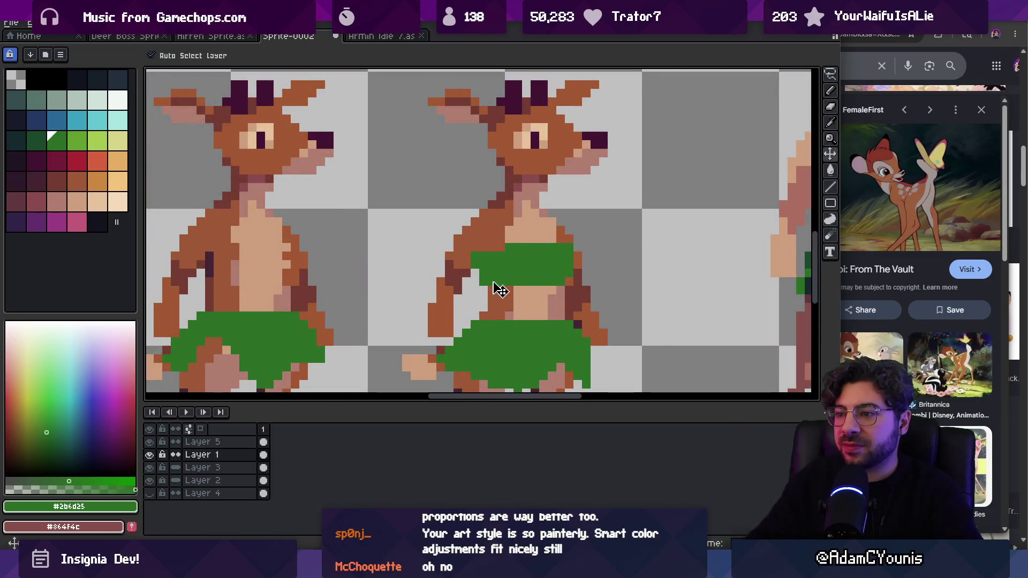
pyautogui.scroll(-3, 490, 259)
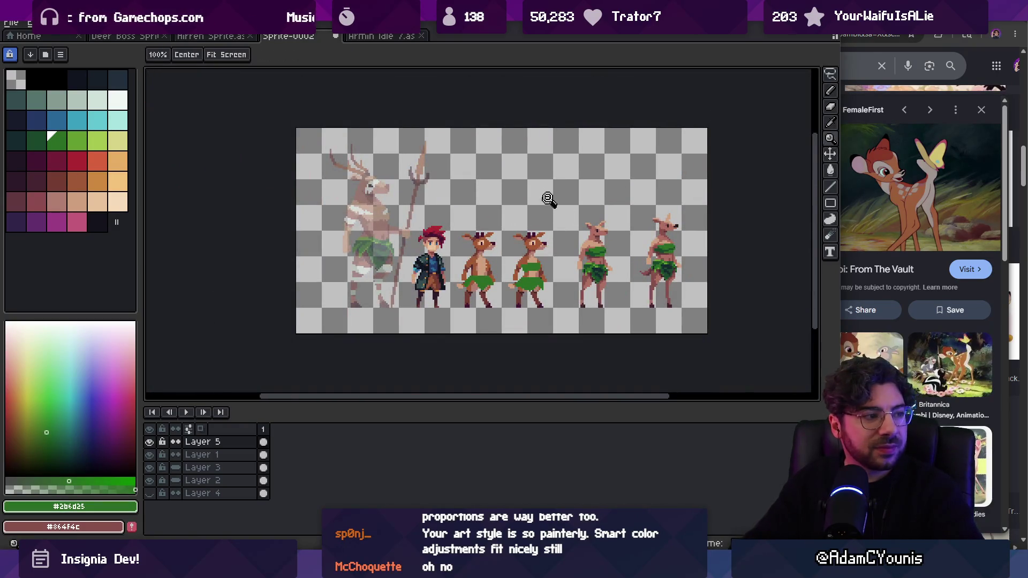
pyautogui.scroll(5, 548, 200)
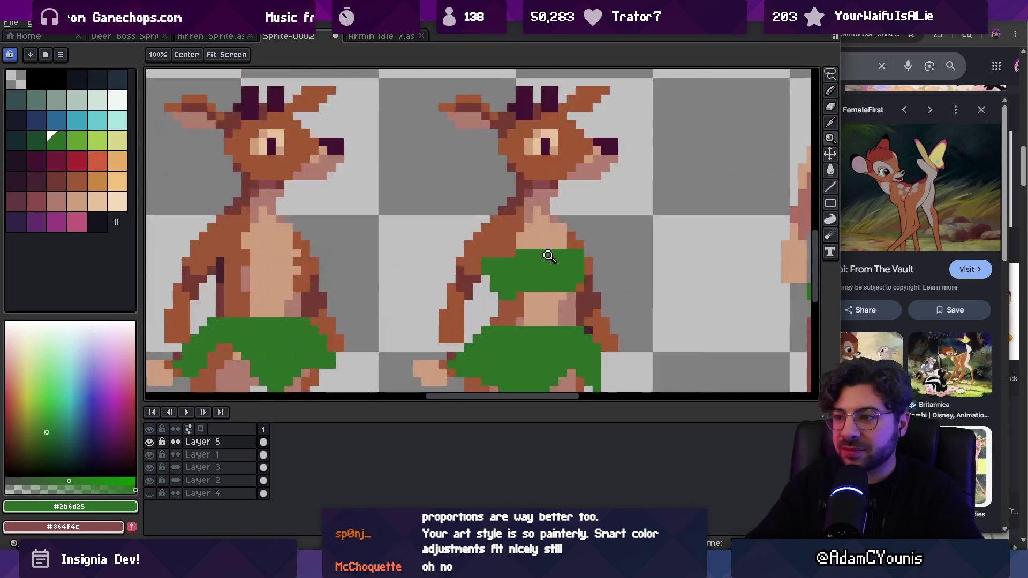
# Step: Switch to Layer 1 with the pencil and zoom to check the green top
pyautogui.click(549, 257)
pyautogui.press('b')
pyautogui.hotkey('alt', 'Down')
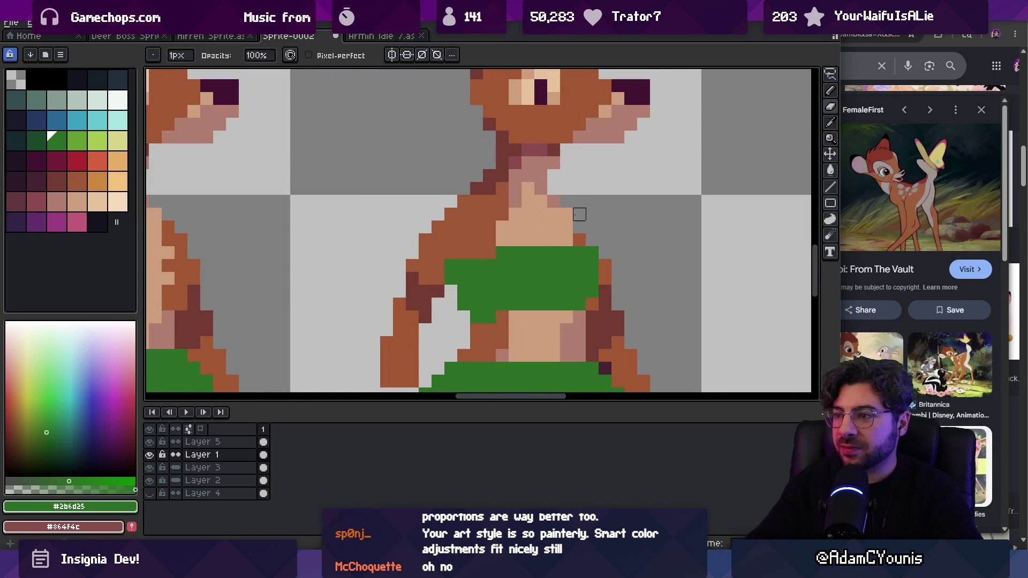
pyautogui.press('z')
pyautogui.scroll(-4, 579, 230)
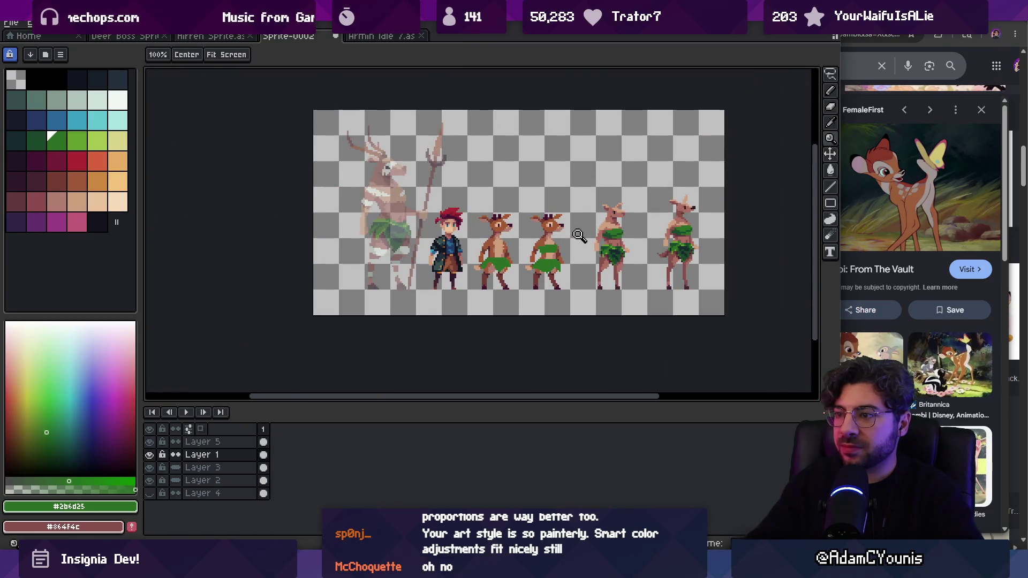
pyautogui.scroll(5, 568, 257)
# Step: Fill a stray pink pixel on the green skirt with green
pyautogui.hotkey('alt', 'Up')
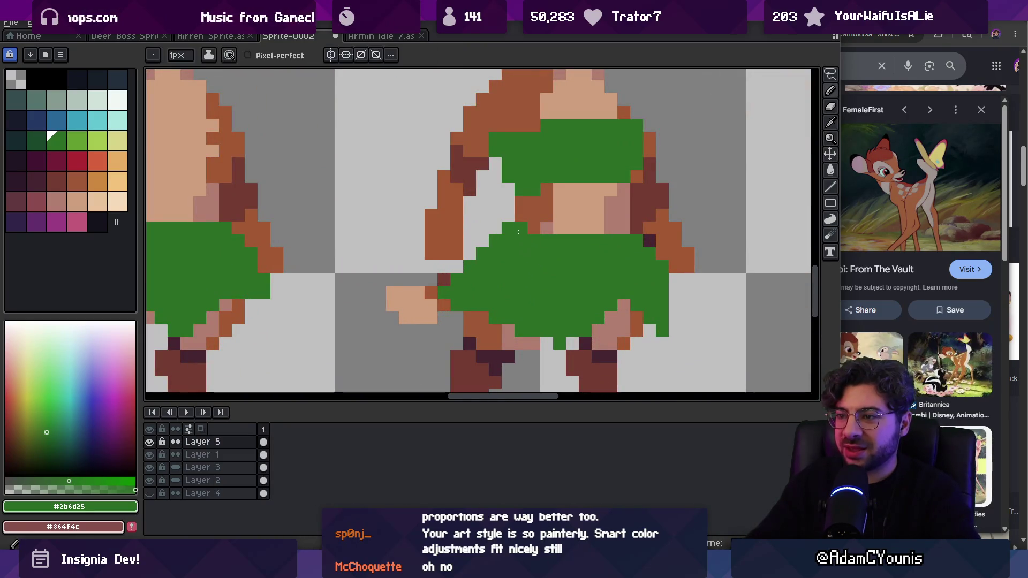
pyautogui.press('b')
pyautogui.click(583, 233)
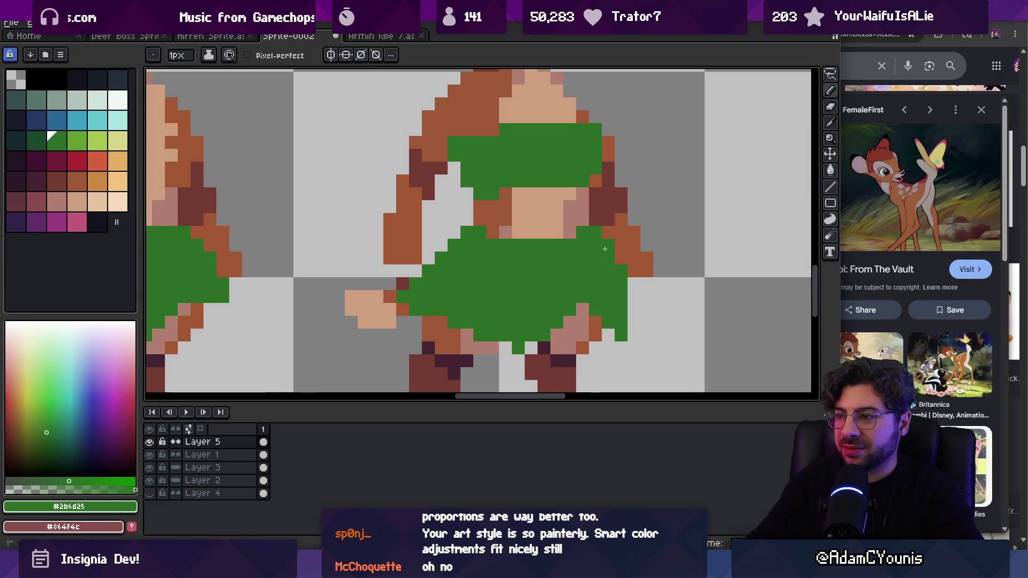
pyautogui.press('z')
pyautogui.scroll(-4, 605, 249)
pyautogui.scroll(1, 588, 248)
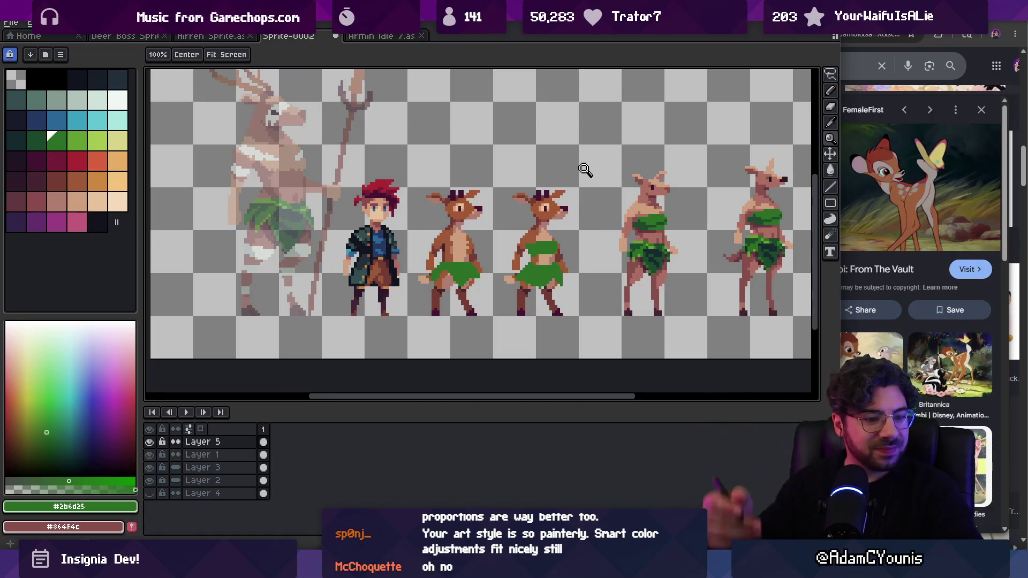
pyautogui.hscroll(2, 563, 261)
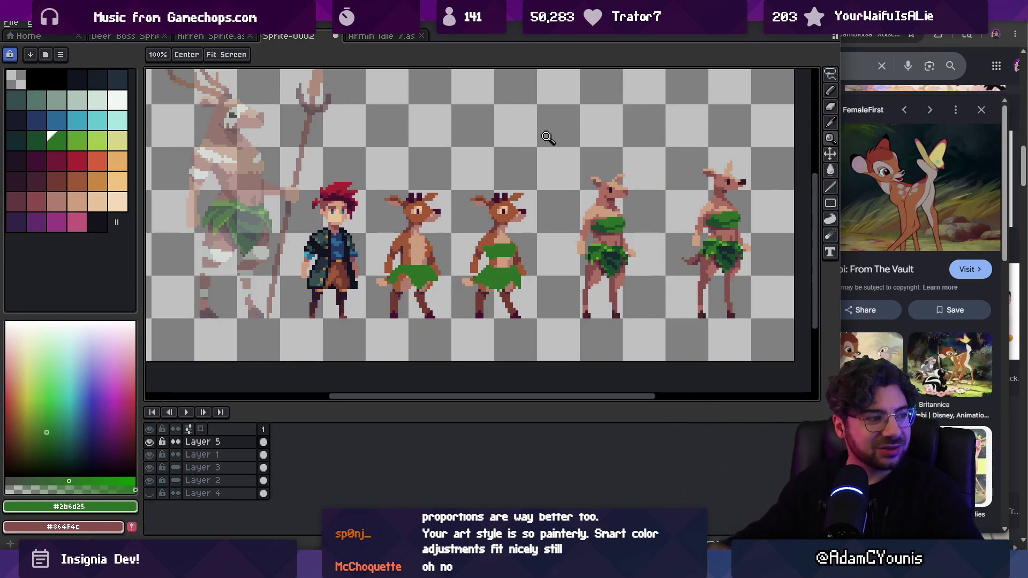
pyautogui.scroll(2, 527, 268)
# Step: Paint a dark pixel at the leaf skirt's bottom edge
pyautogui.press('v')
pyautogui.press('b')
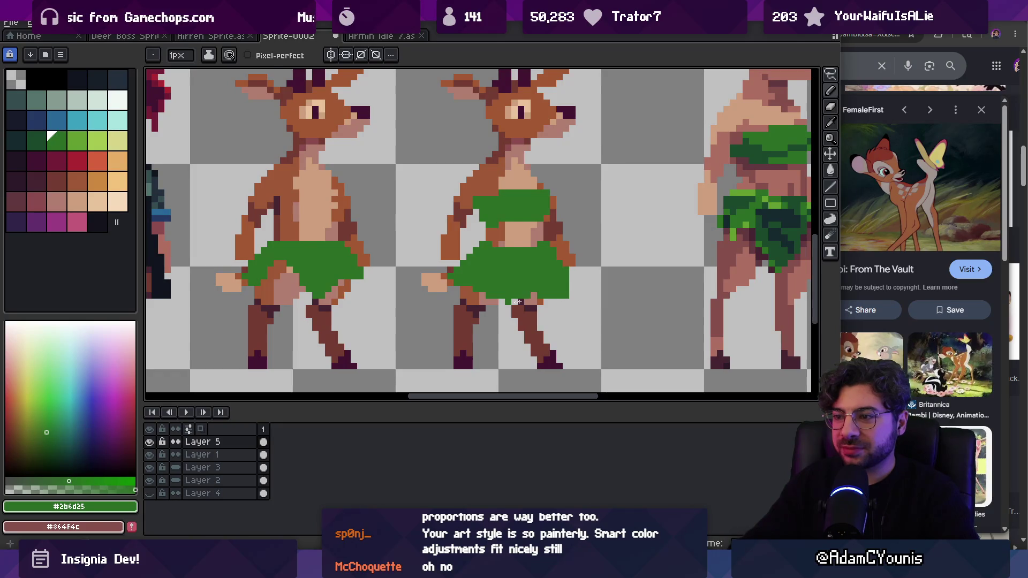
pyautogui.press('e')
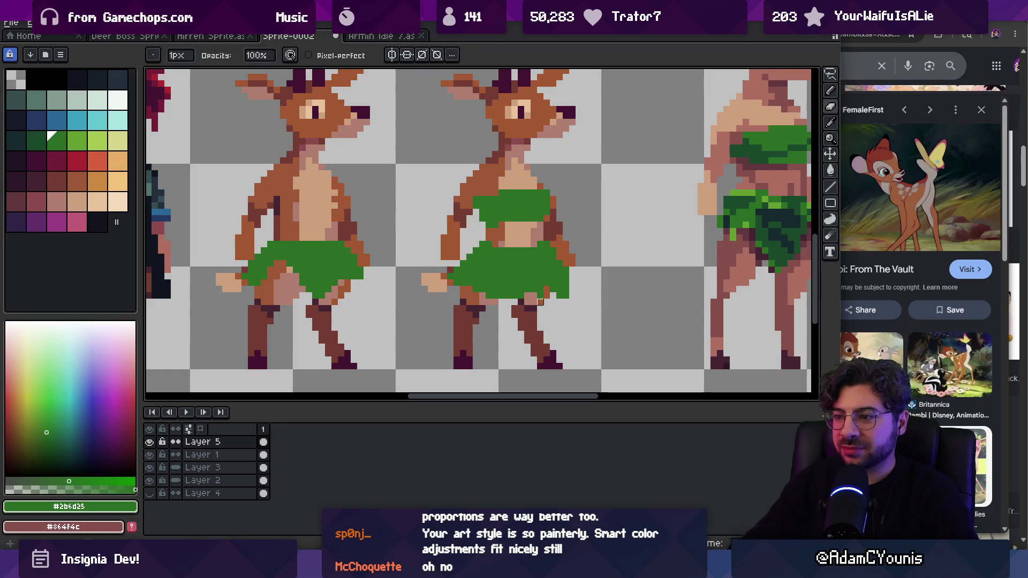
pyautogui.press('b')
pyautogui.click(508, 296)
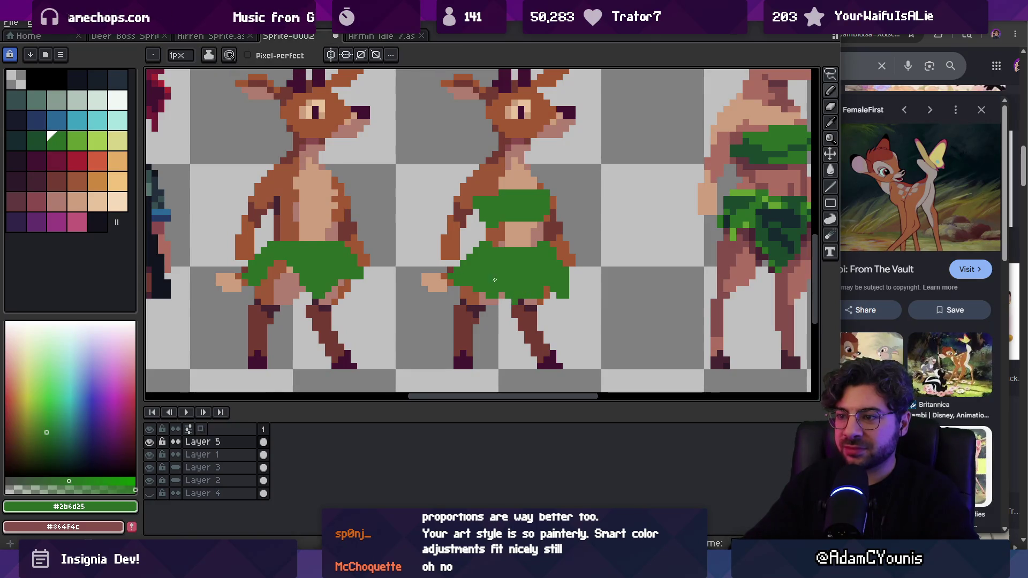
pyautogui.press('e')
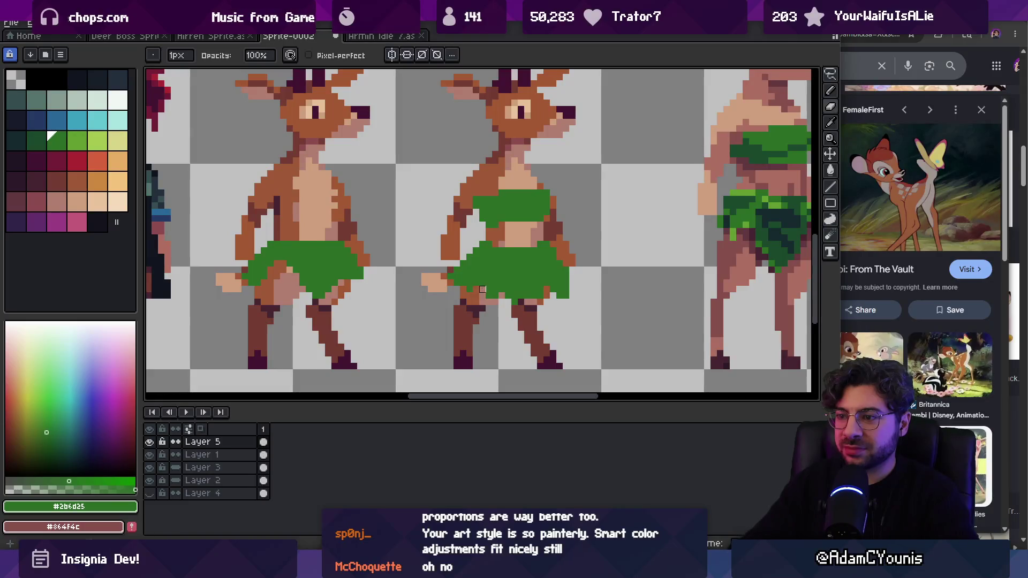
pyautogui.press('b')
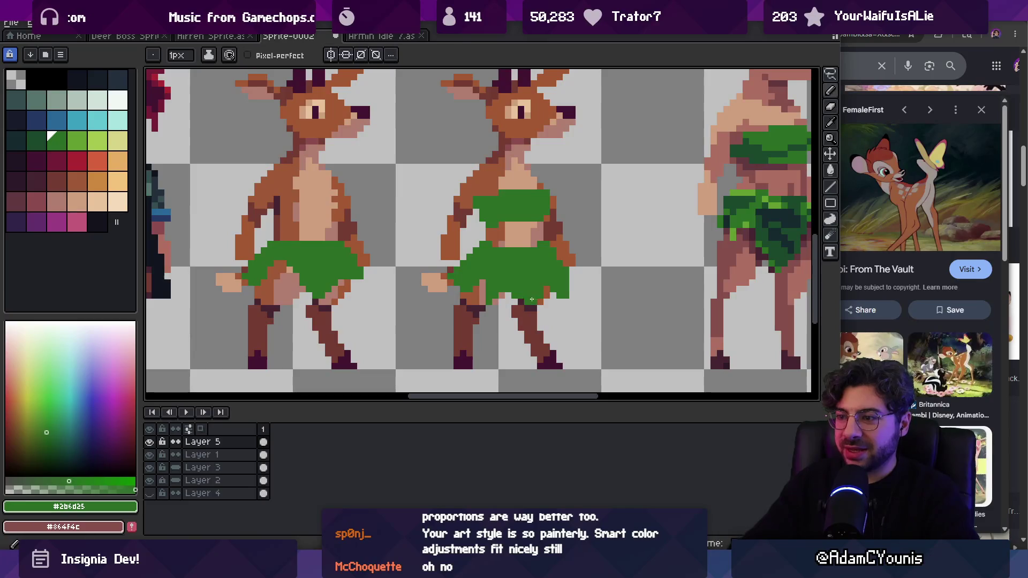
pyautogui.scroll(-6, 540, 257)
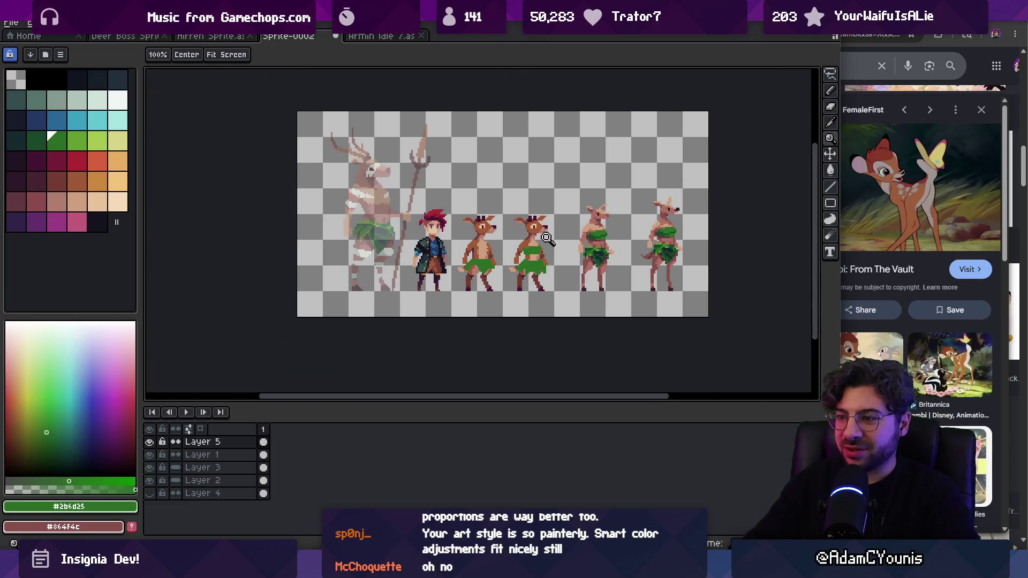
pyautogui.scroll(5, 549, 242)
# Step: Erase stray pixels on the deer's shorts, then zoom out to view all six characters
pyautogui.press('e')
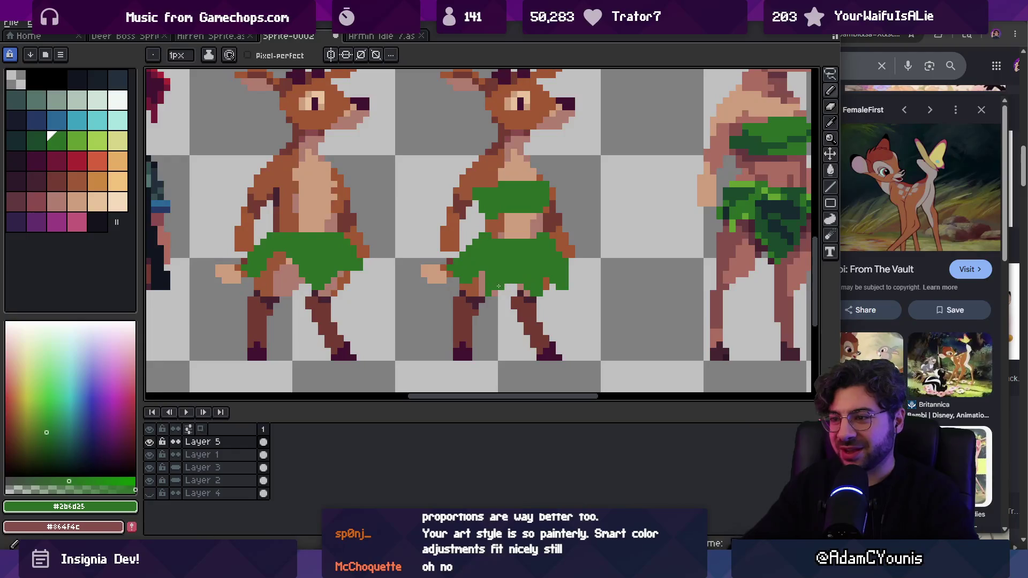
pyautogui.press('z')
pyautogui.scroll(-5, 527, 227)
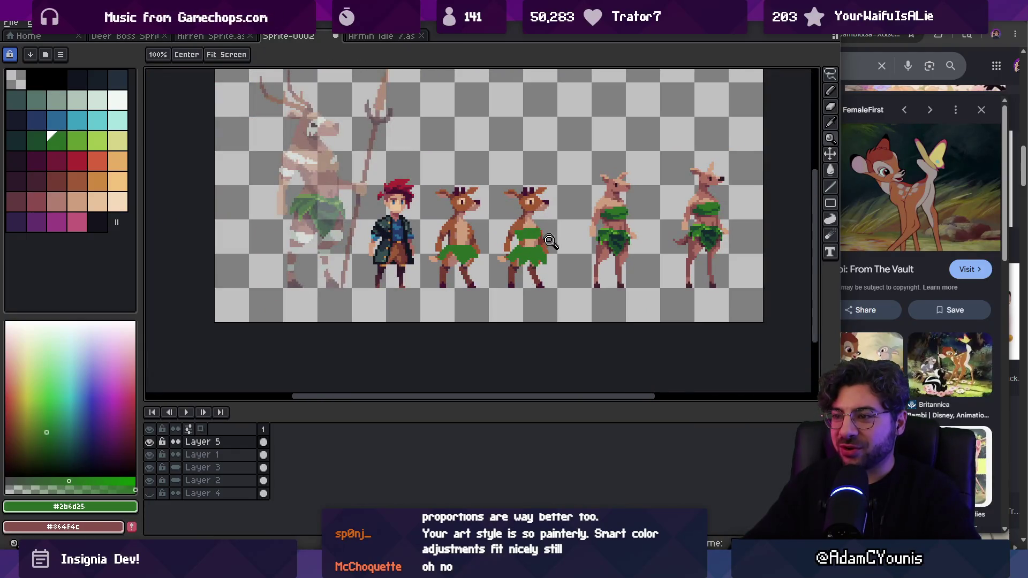
pyautogui.scroll(6, 550, 241)
pyautogui.press('b')
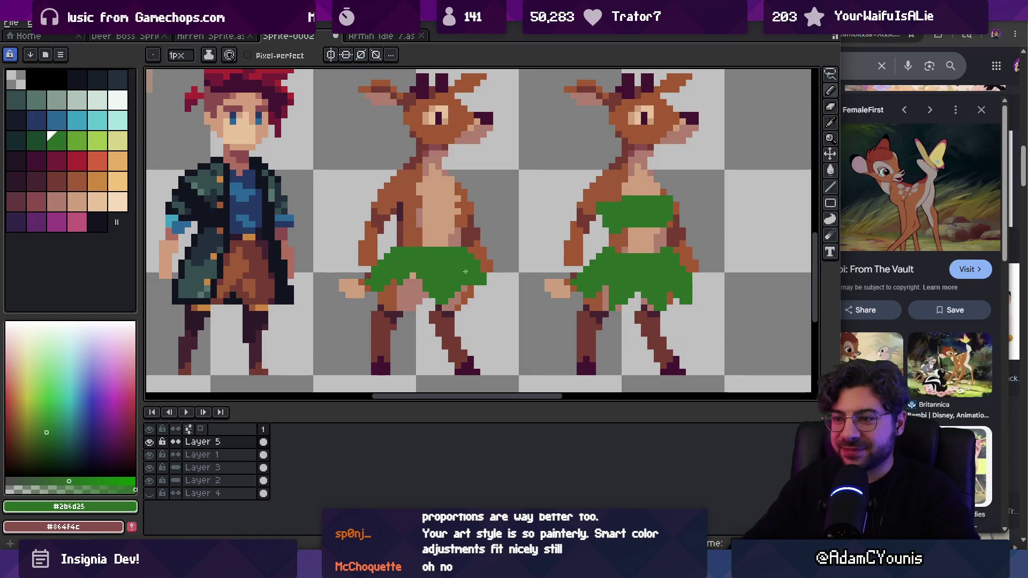
pyautogui.press('e')
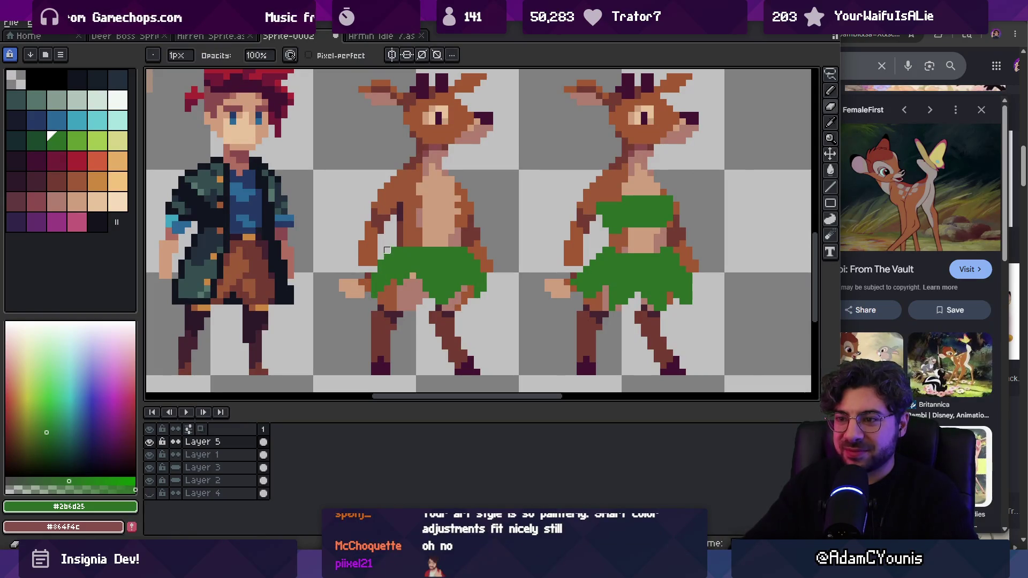
pyautogui.press('z')
pyautogui.scroll(-3, 396, 246)
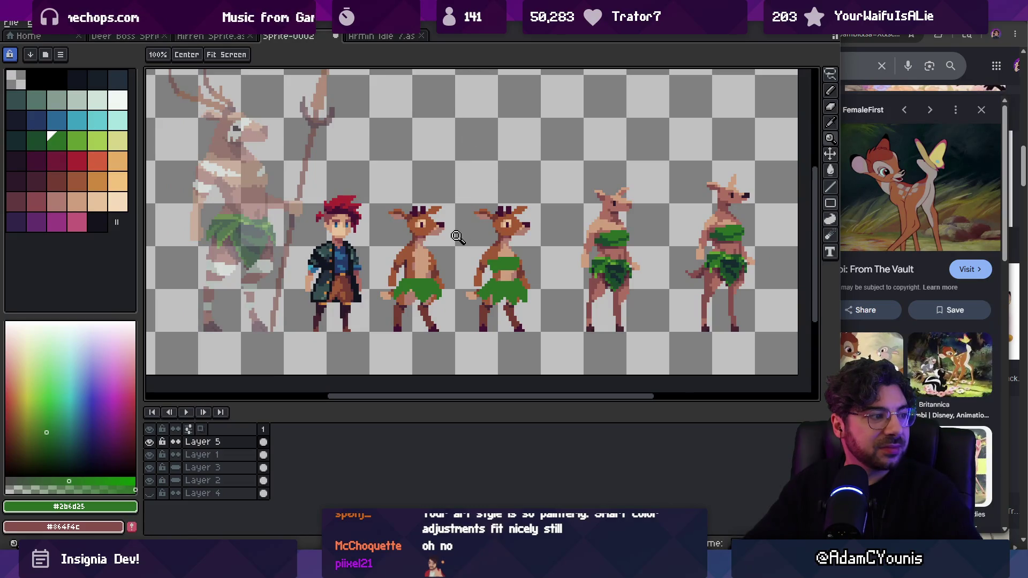
pyautogui.scroll(1, 473, 225)
# Step: Pick the purple swatch and try a bucket fill, undoing it since every skirt changed
pyautogui.press('v')
pyautogui.scroll(1, 519, 280)
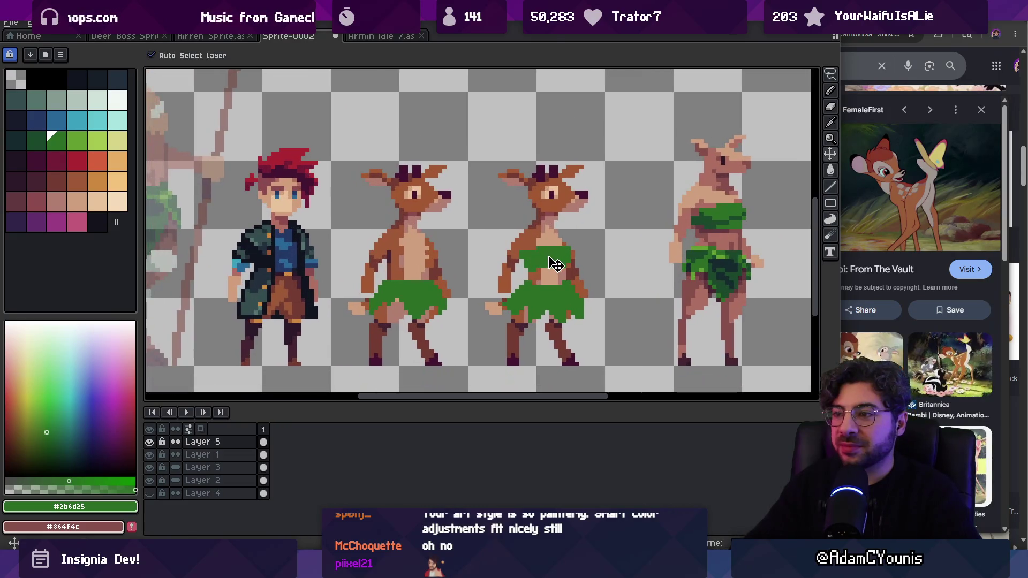
pyautogui.click(36, 221)
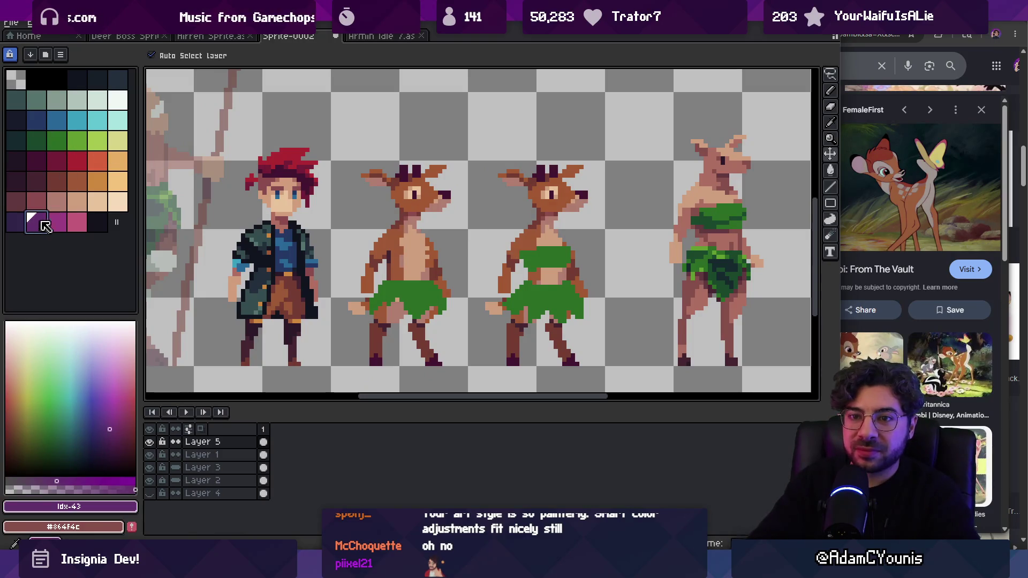
pyautogui.press('g')
pyautogui.click(377, 289)
pyautogui.hotkey('ctrl', 'z')
# Step: Lasso the third deer and shade its purple skirt with darker purple pencil strokes
pyautogui.press('q')
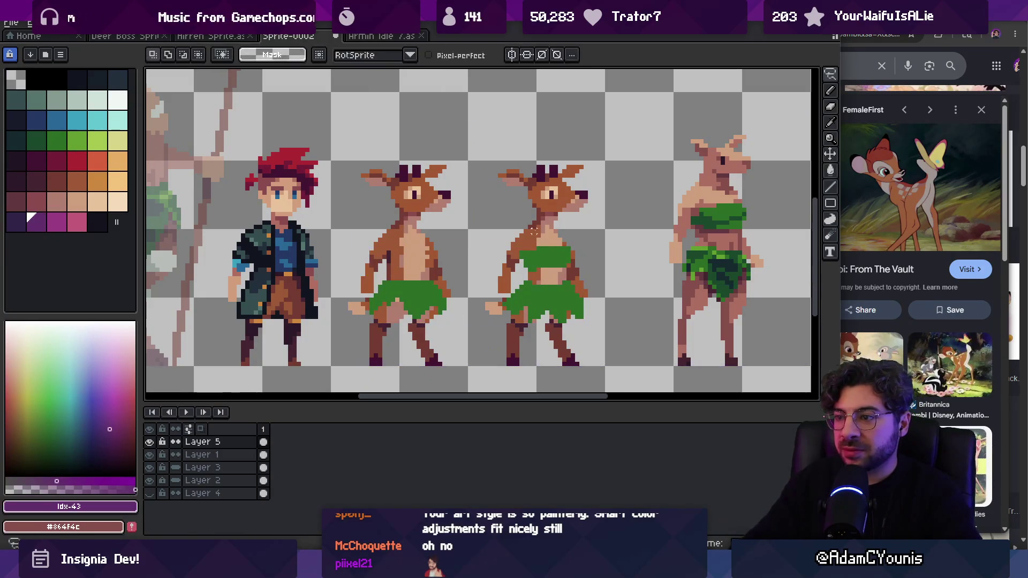
pyautogui.moveTo(562, 210); pyautogui.dragTo(557, 212)
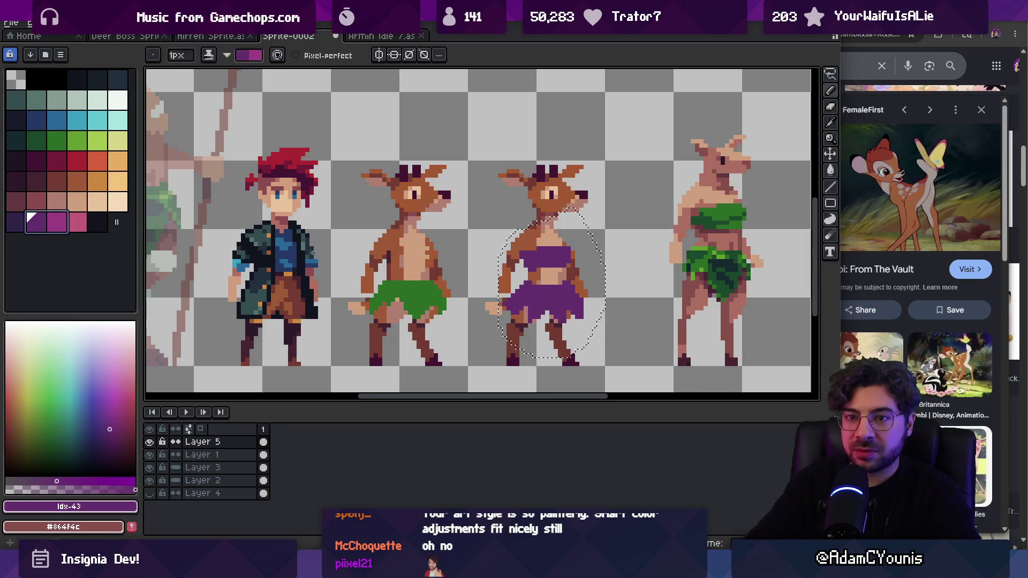
pyautogui.press('b')
pyautogui.press('x')
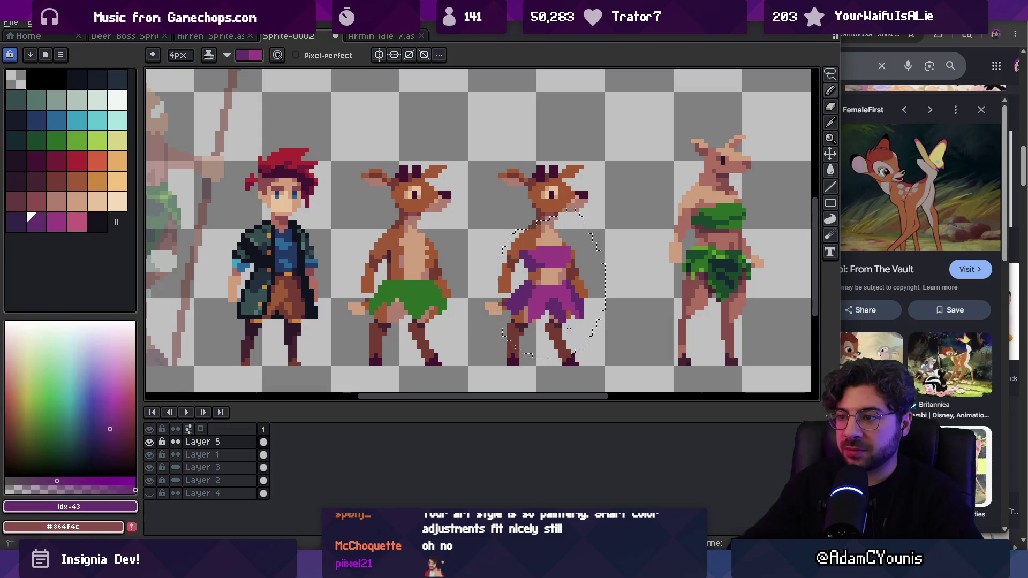
pyautogui.moveTo(569, 313); pyautogui.dragTo(578, 306)
pyautogui.press('x')
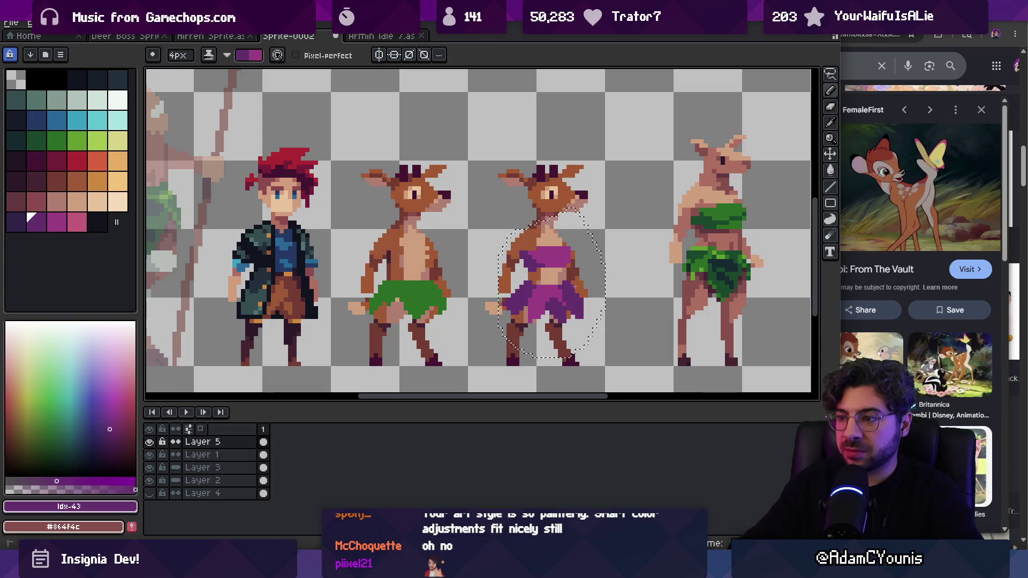
pyautogui.press('x')
pyautogui.press('x')
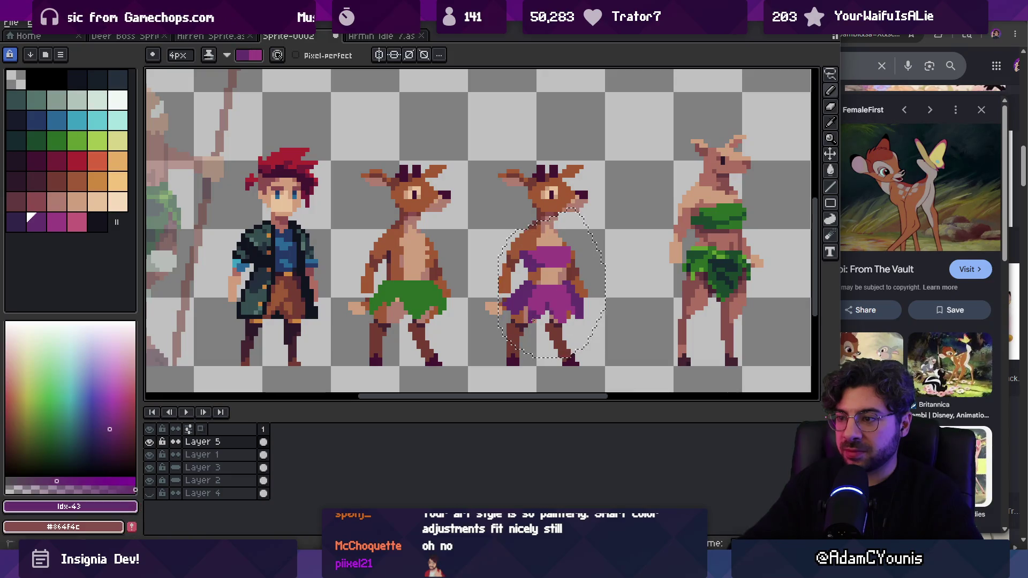
pyautogui.press('x')
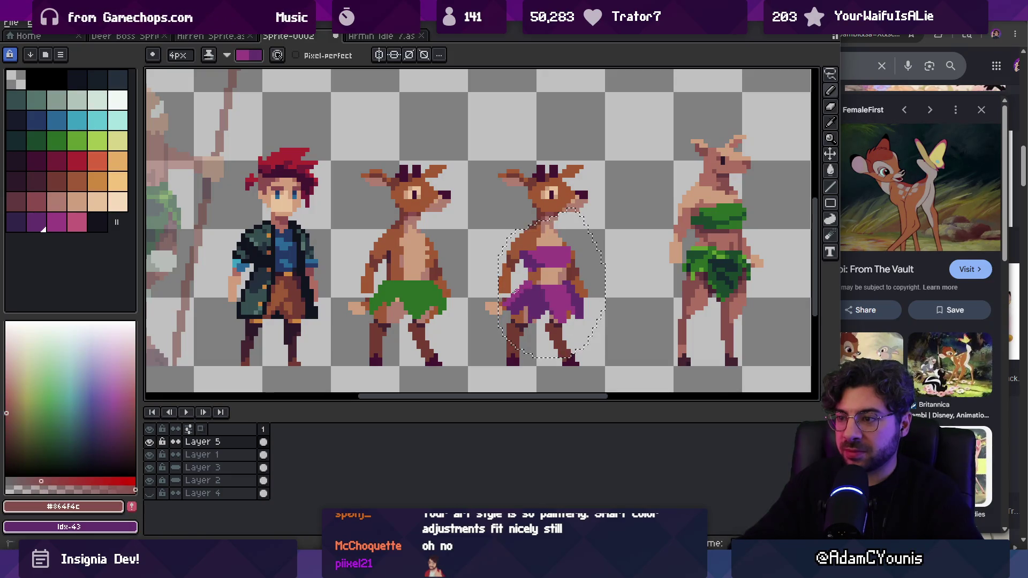
pyautogui.press('x')
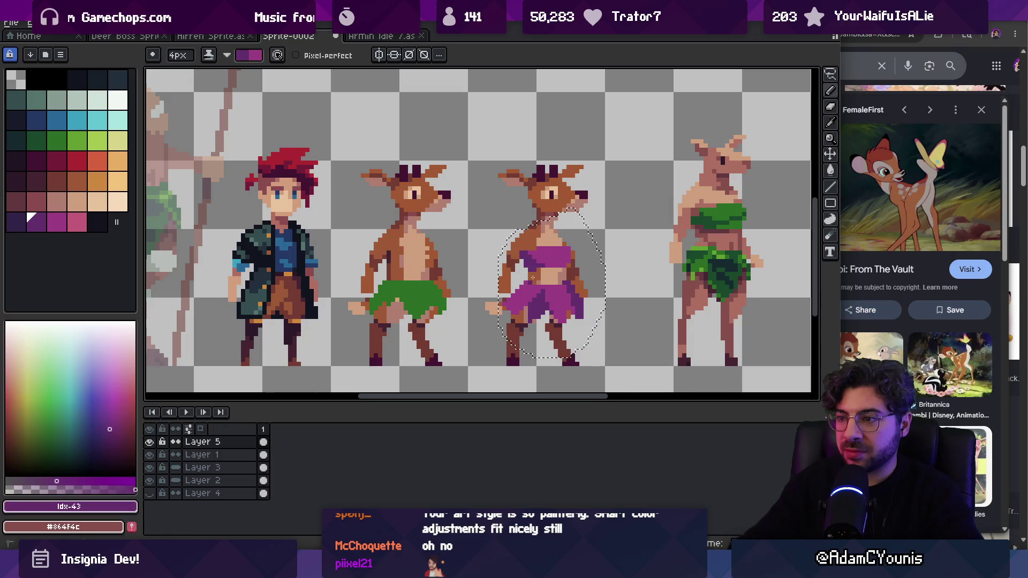
# Step: Pick the green swatch and paint lighter green leaf highlights on the first deer's shorts
pyautogui.press('e')
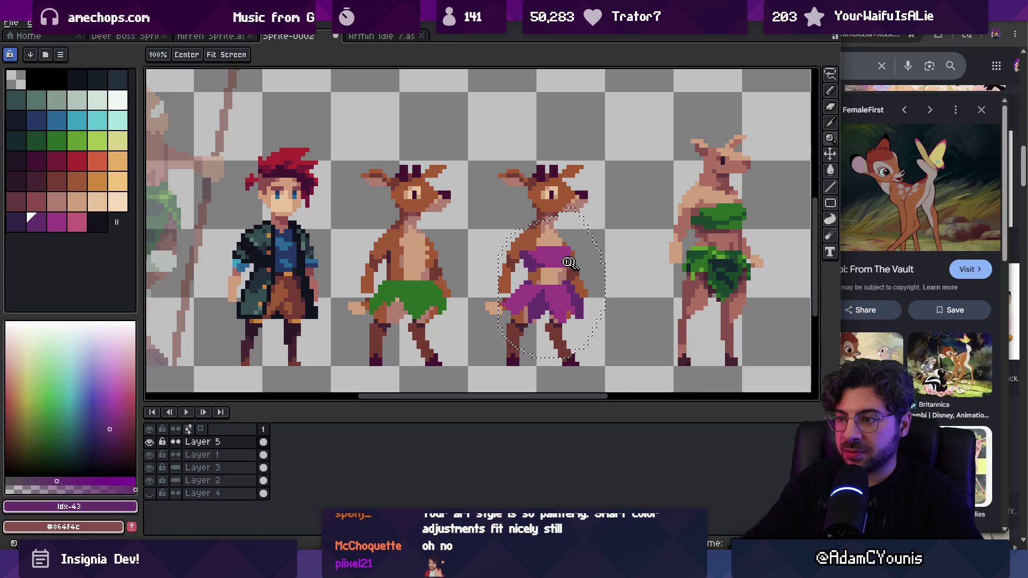
pyautogui.scroll(-3, 557, 278)
pyautogui.scroll(3, 541, 270)
pyautogui.press('b')
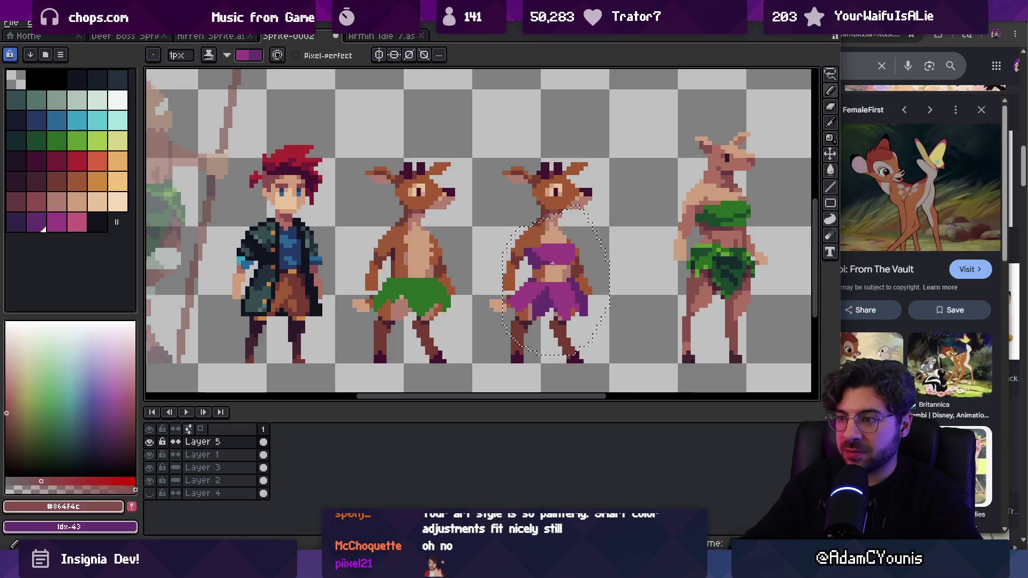
pyautogui.keyDown('alt'); pyautogui.click(424, 298); pyautogui.keyUp('alt')
pyautogui.press('x')
pyautogui.press('x')
pyautogui.press('x')
pyautogui.press('x')
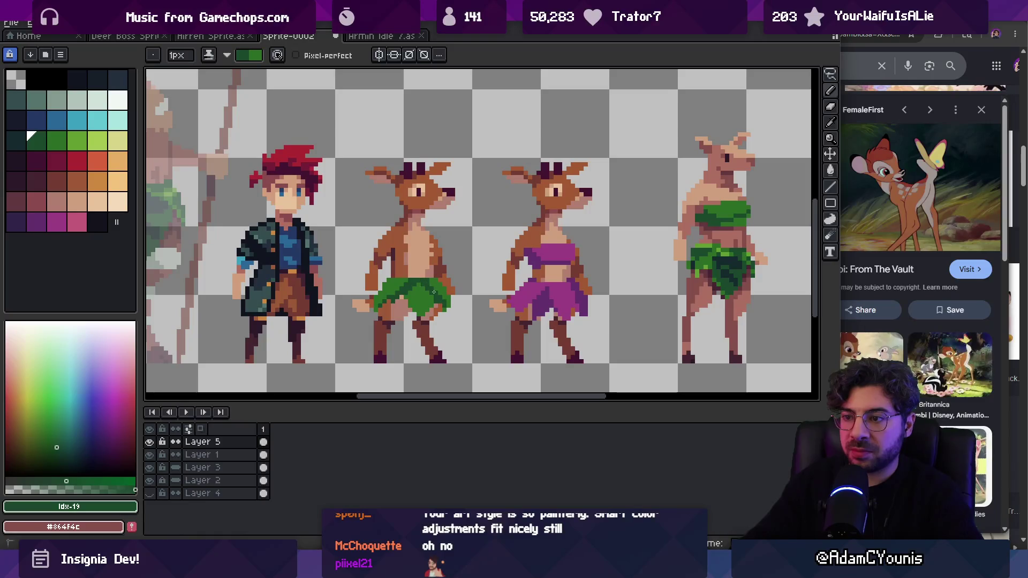
pyautogui.press('x')
pyautogui.press('x')
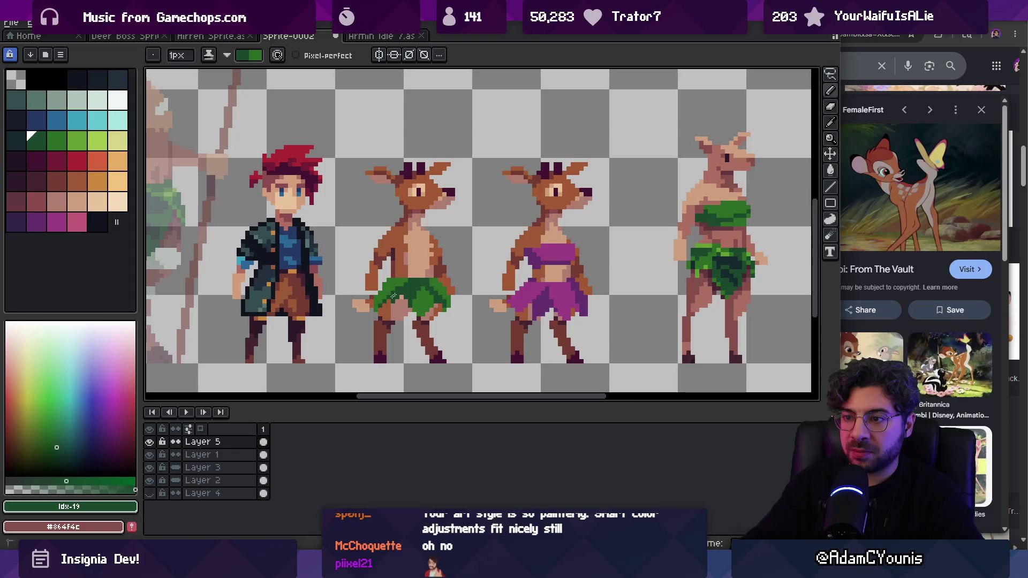
pyautogui.press('z')
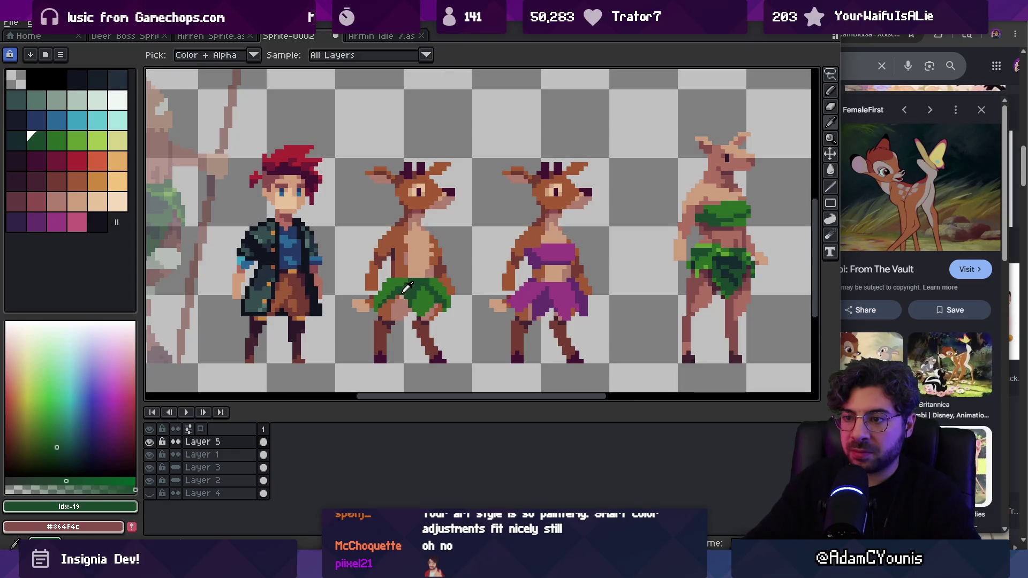
pyautogui.scroll(-1, 431, 274)
pyautogui.scroll(-1, 431, 275)
pyautogui.scroll(-1, 475, 236)
# Step: Sample the dark purple from the deer's outfit to shade its chest band
pyautogui.scroll(1, 483, 211)
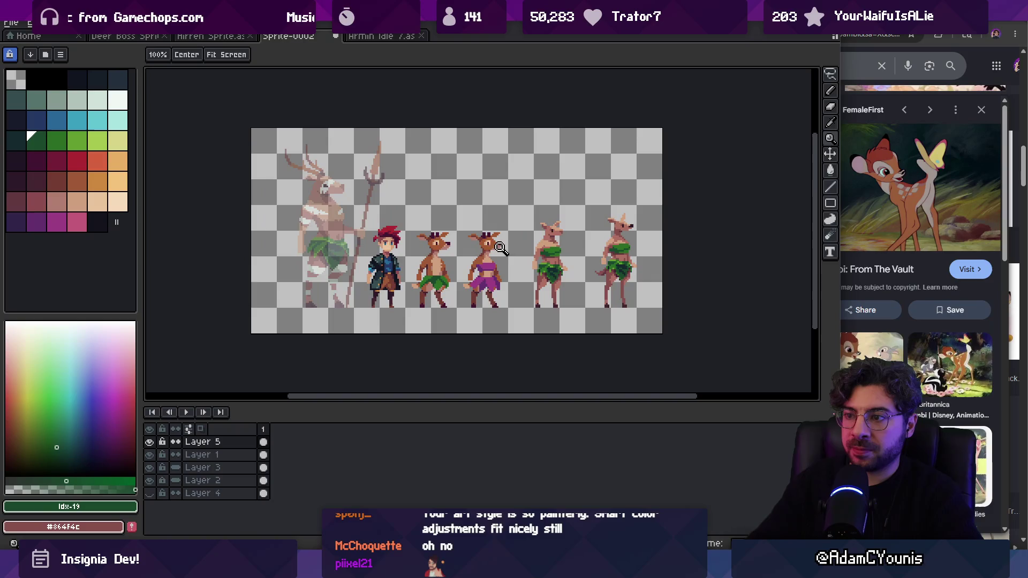
pyautogui.scroll(3, 485, 266)
pyautogui.press('b')
pyautogui.keyDown('alt'); pyautogui.click(520, 244); pyautogui.keyUp('alt')
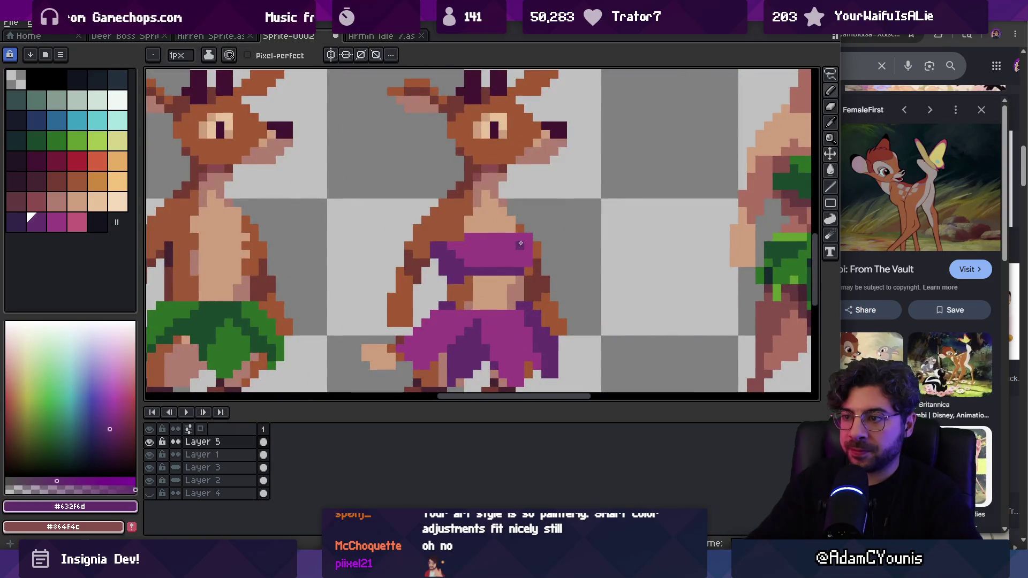
pyautogui.press('z')
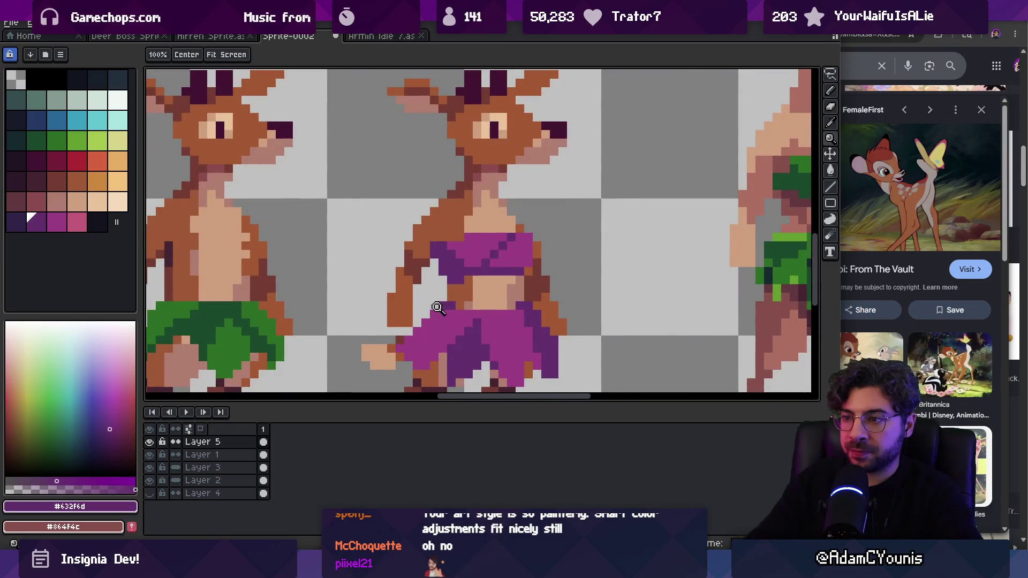
pyautogui.scroll(-3, 455, 288)
pyautogui.scroll(4, 503, 270)
pyautogui.press('b')
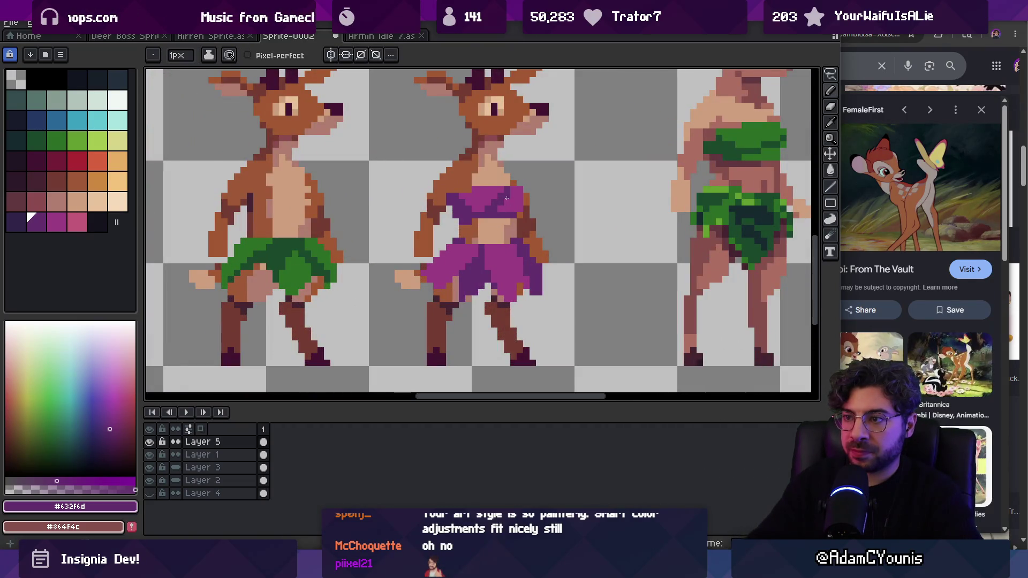
# Step: Zoom out and back in to review the two-tone purple deer in the lineup
pyautogui.press('z')
pyautogui.scroll(-4, 504, 201)
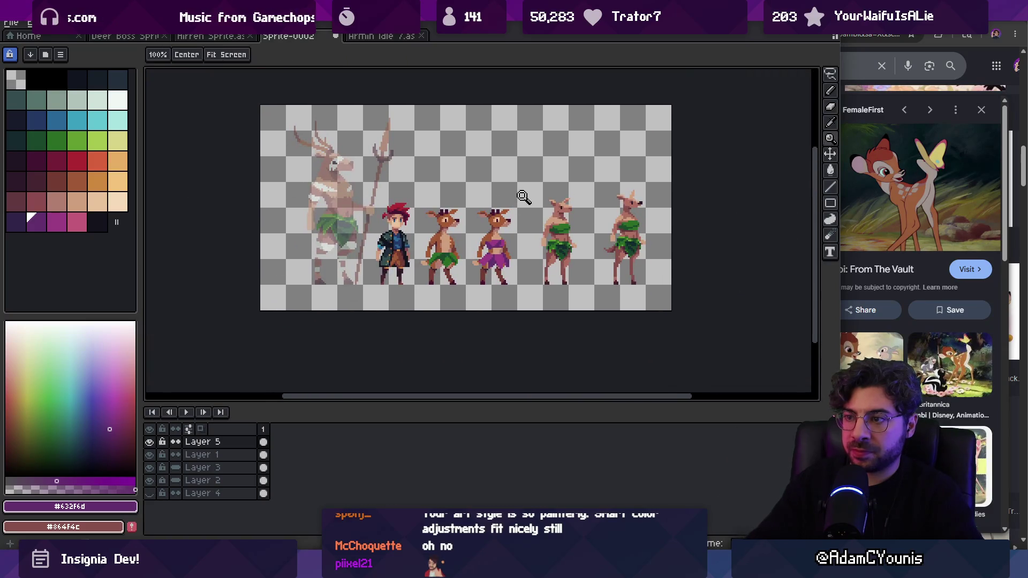
pyautogui.scroll(1, 522, 238)
pyautogui.scroll(4, 522, 238)
pyautogui.press('b')
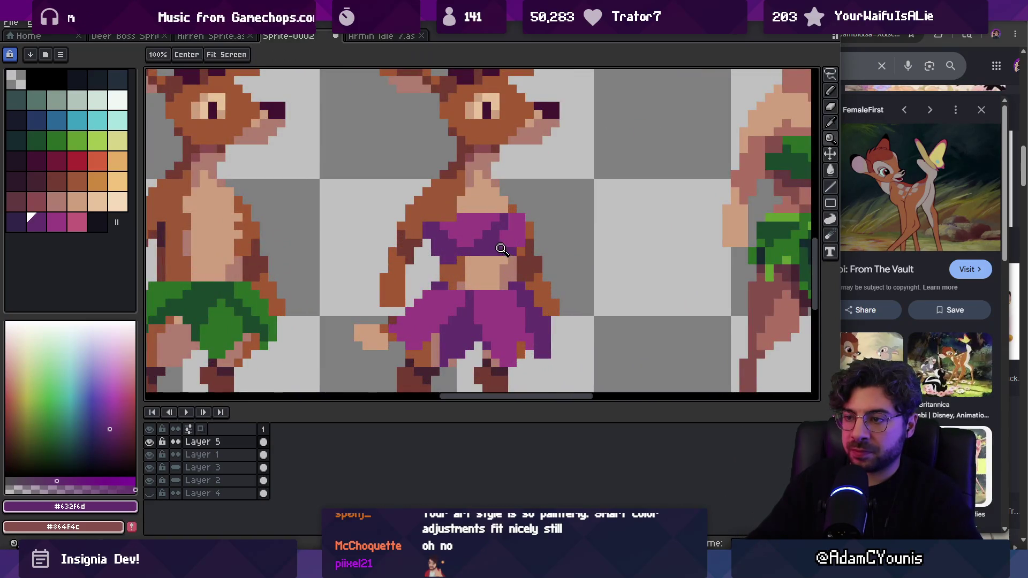
pyautogui.press('z')
pyautogui.scroll(-3, 503, 244)
pyautogui.scroll(-3, 506, 225)
pyautogui.scroll(2, 499, 200)
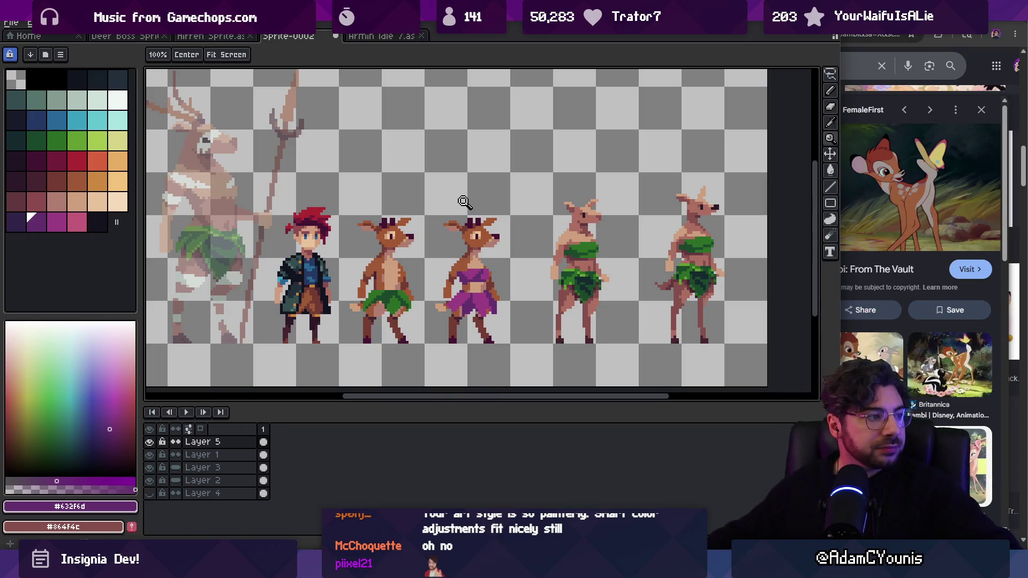
pyautogui.scroll(4, 539, 231)
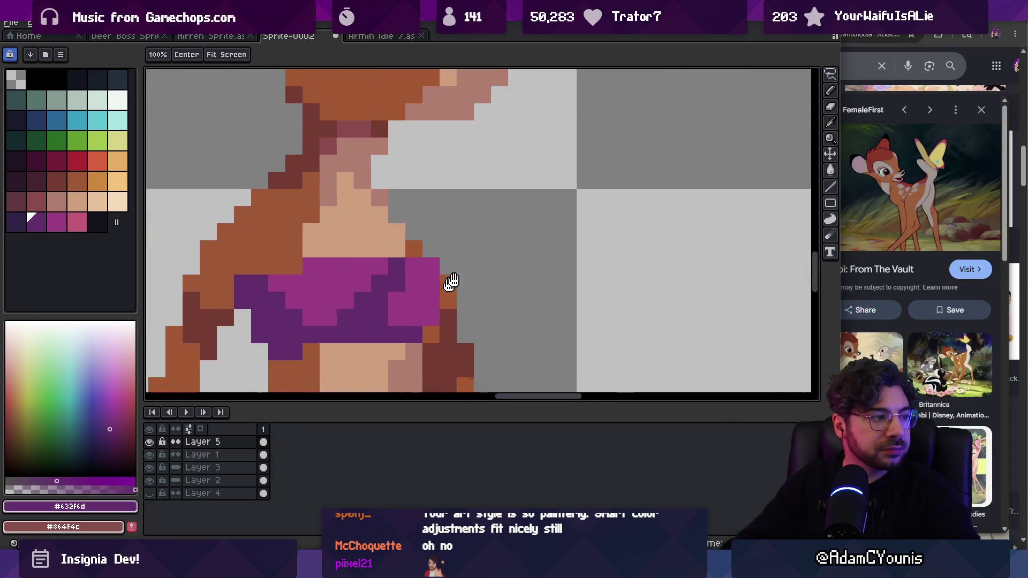
pyautogui.press('b')
pyautogui.keyDown('alt'); pyautogui.click(500, 245); pyautogui.keyUp('alt')
pyautogui.press('space')
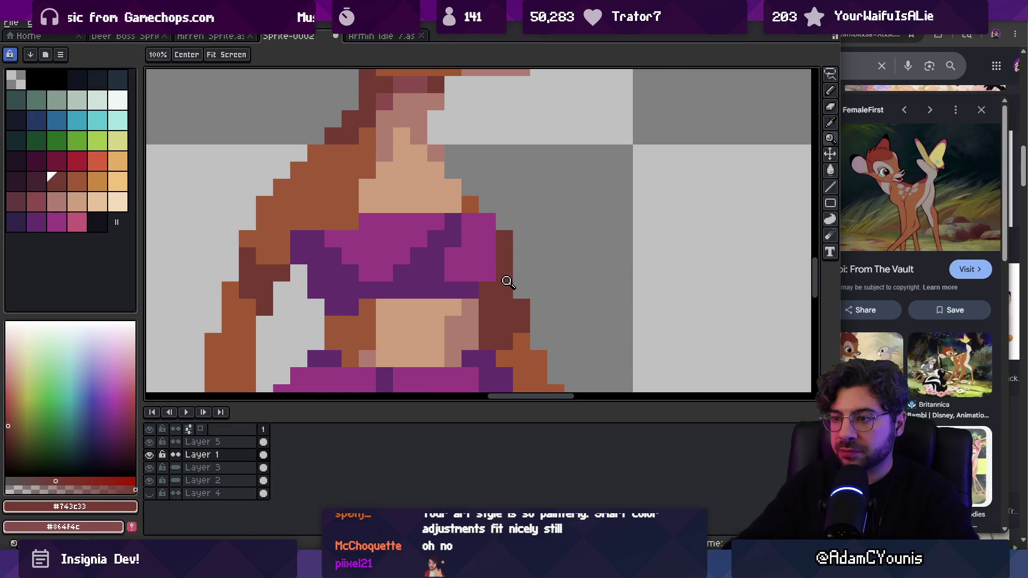
pyautogui.scroll(-3, 507, 280)
pyautogui.scroll(3, 533, 271)
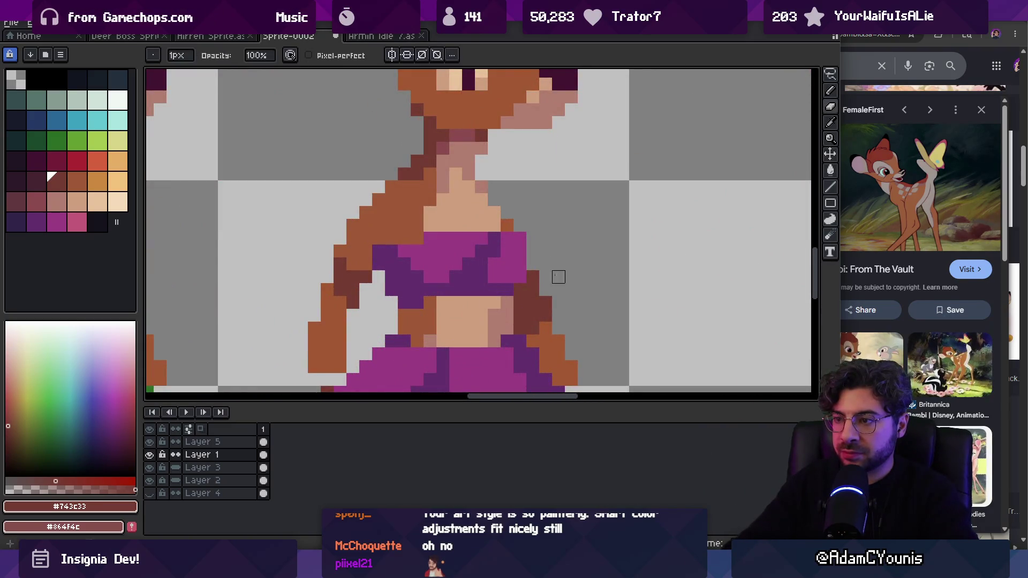
pyautogui.scroll(-3, 559, 273)
pyautogui.scroll(3, 553, 258)
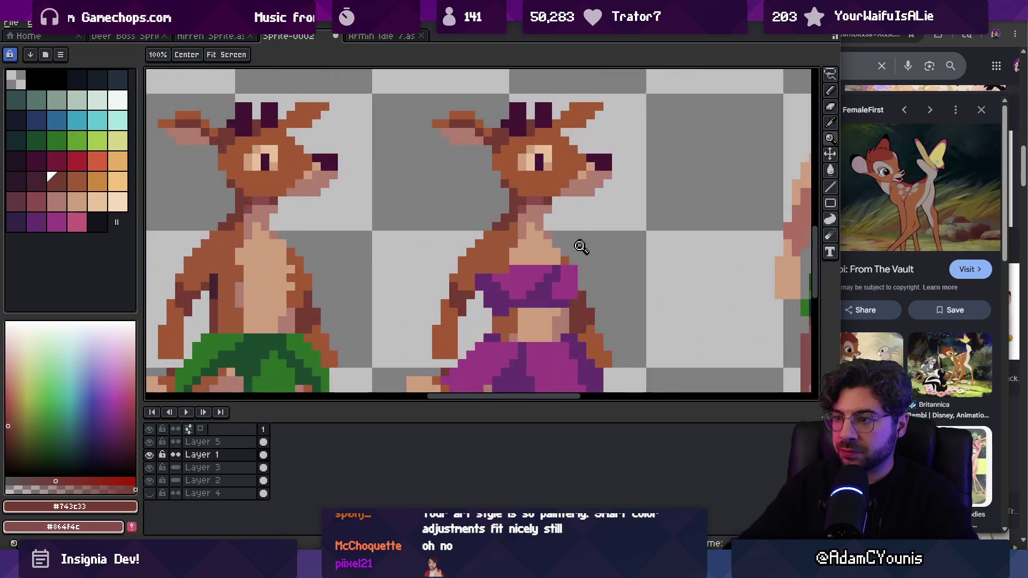
pyautogui.keyDown('alt'); pyautogui.click(561, 263); pyautogui.keyUp('alt')
pyautogui.press('z')
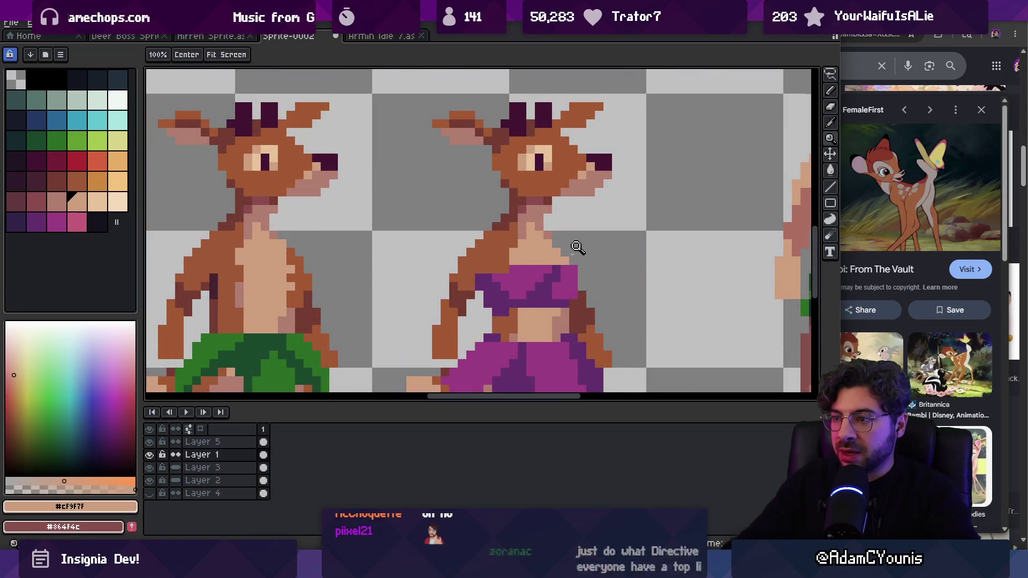
pyautogui.scroll(-3, 581, 248)
pyautogui.scroll(2, 600, 254)
pyautogui.press('b')
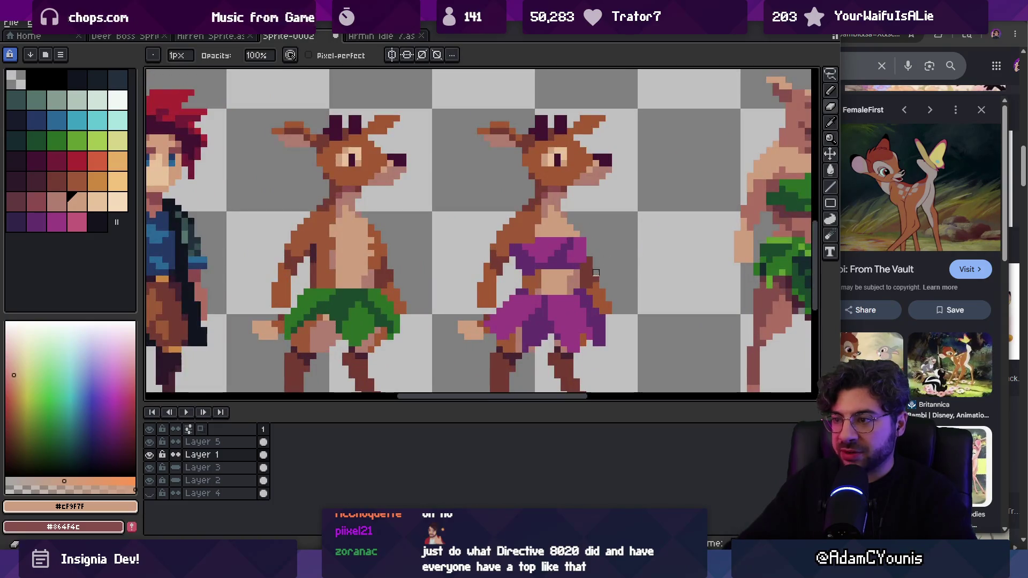
pyautogui.press('z')
pyautogui.scroll(-3, 597, 236)
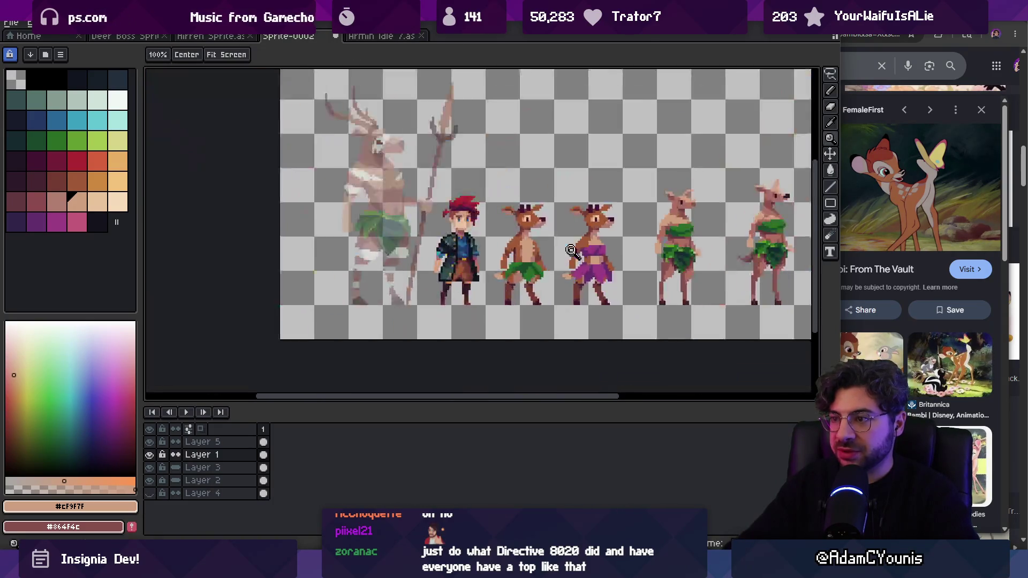
pyautogui.scroll(3, 607, 239)
pyautogui.keyDown('alt'); pyautogui.click(583, 241); pyautogui.keyUp('alt')
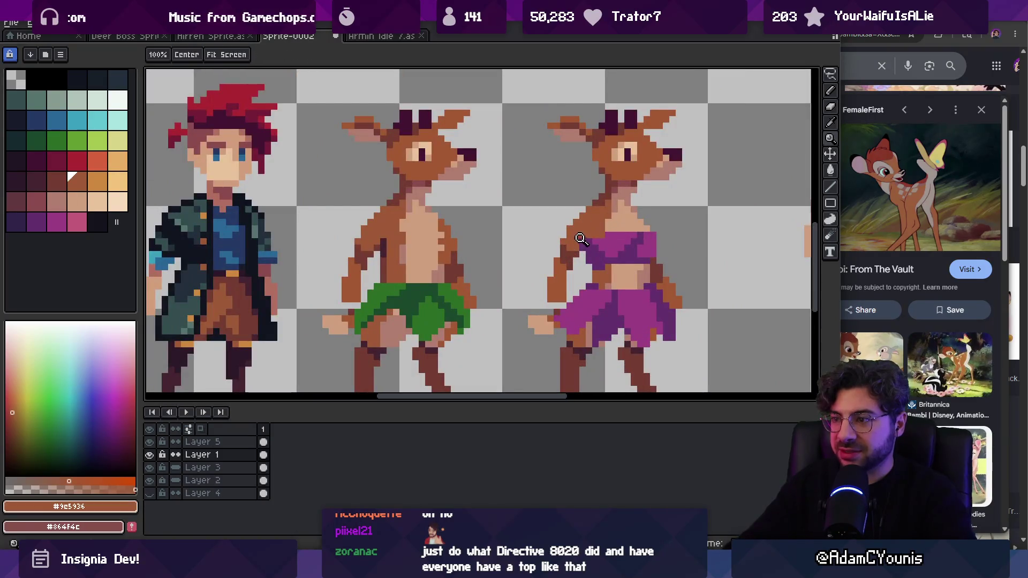
pyautogui.press('b')
pyautogui.hotkey('alt', 'Up')
pyautogui.press('z')
pyautogui.scroll(-3, 583, 241)
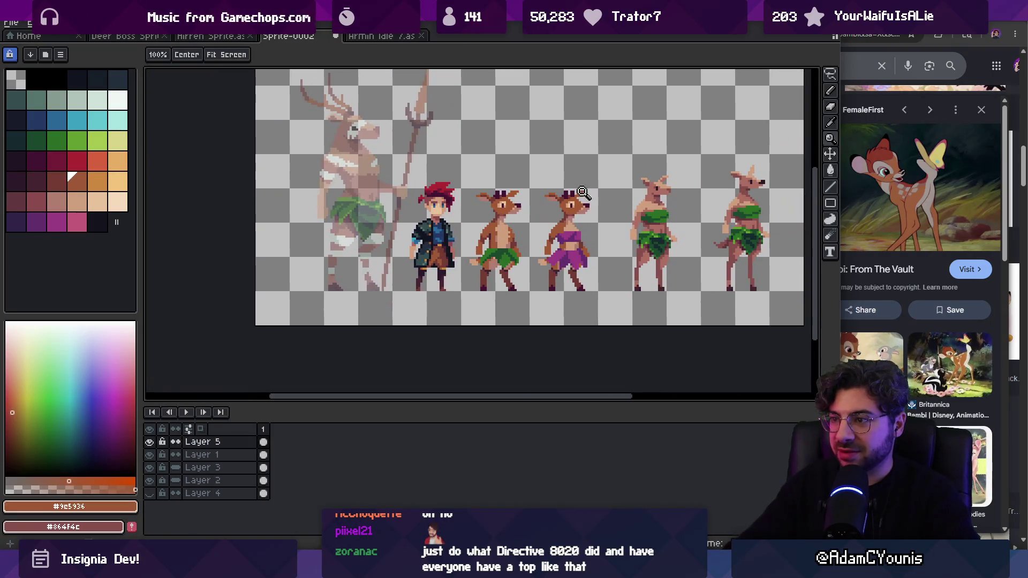
pyautogui.scroll(4, 519, 261)
pyautogui.press('i')
pyautogui.press('z')
pyautogui.hotkey('alt', 'Down')
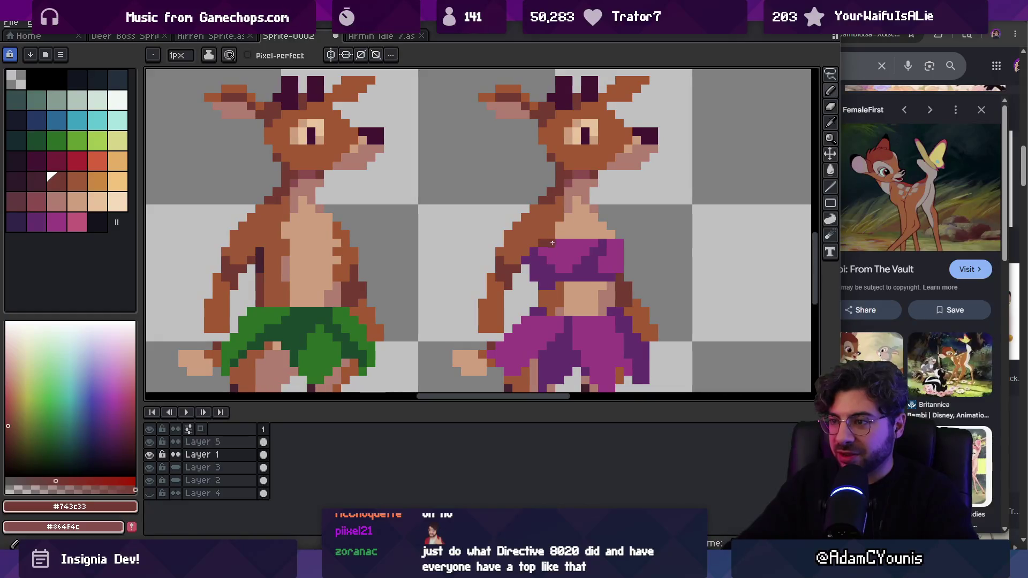
pyautogui.scroll(-3, 564, 226)
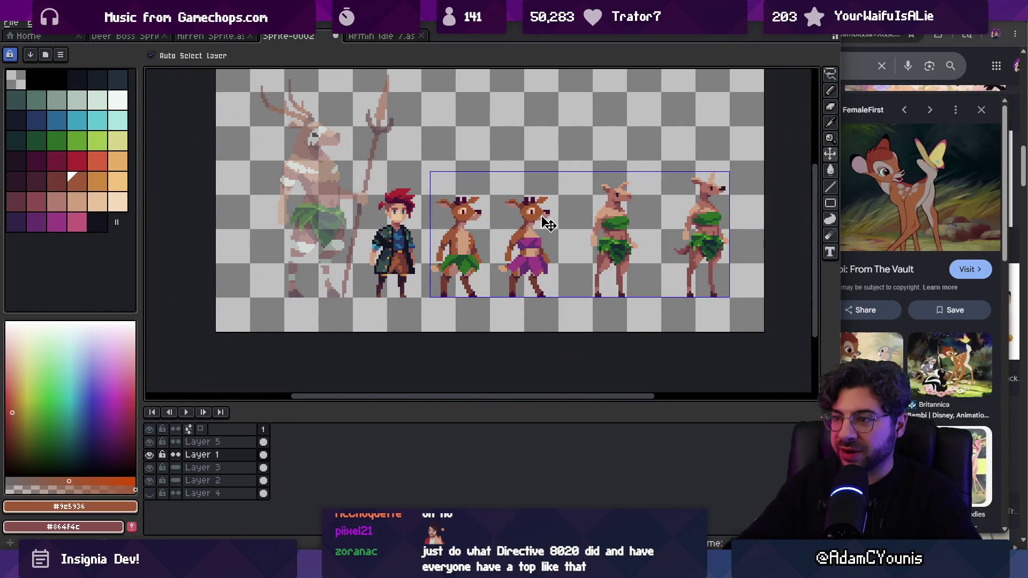
pyautogui.scroll(3, 554, 220)
pyautogui.press('b')
pyautogui.hotkey('alt', 'Up')
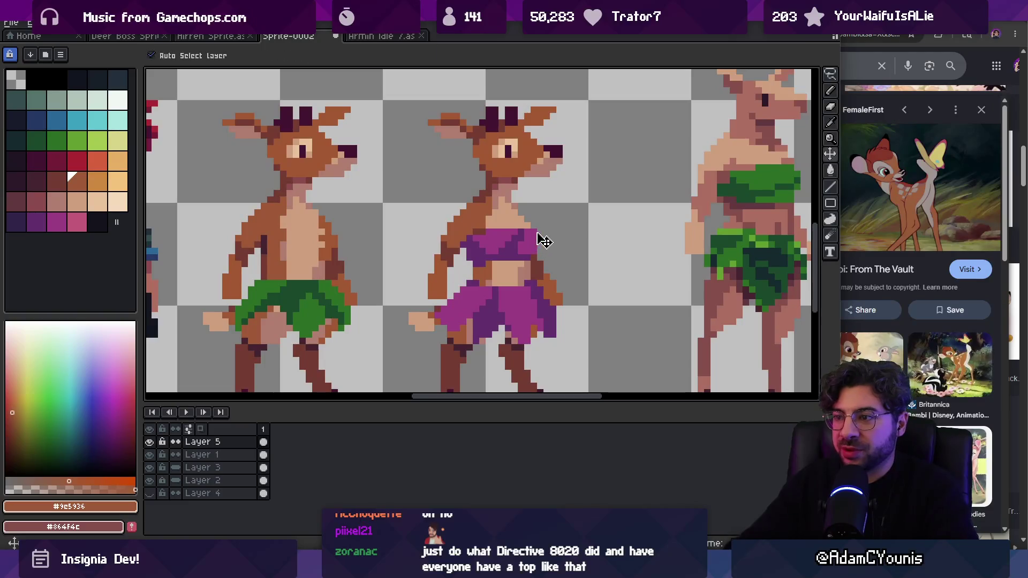
pyautogui.keyDown('alt'); pyautogui.click(537, 232); pyautogui.keyUp('alt')
pyautogui.press('z')
pyautogui.scroll(-3, 564, 195)
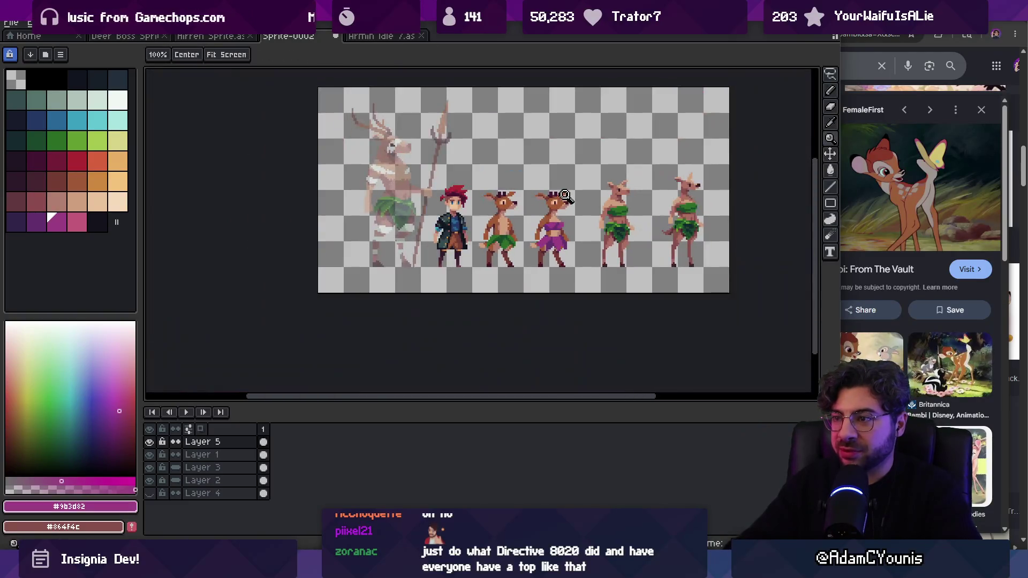
pyautogui.scroll(3, 581, 192)
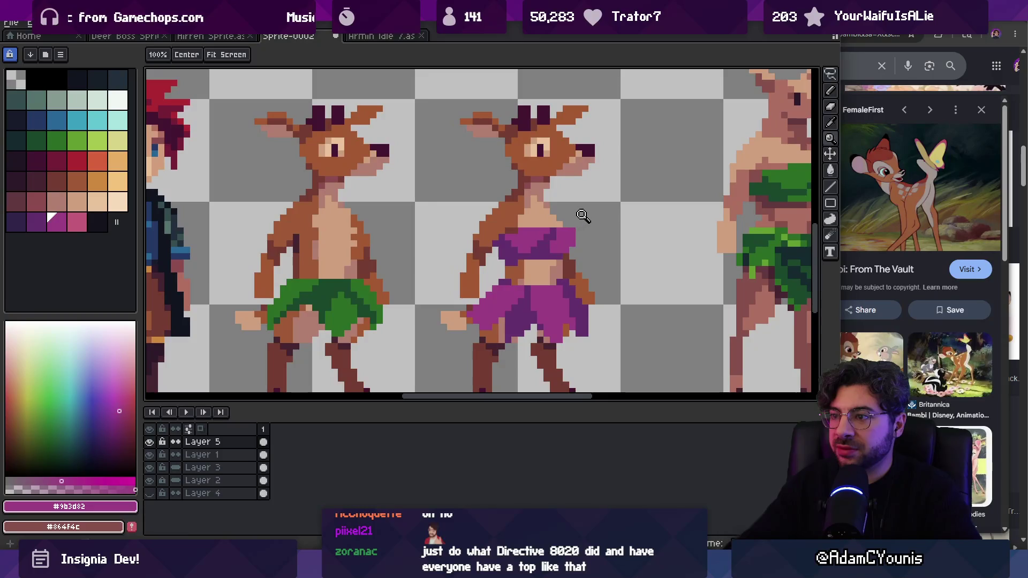
pyautogui.scroll(-3, 586, 218)
pyautogui.scroll(1, 593, 223)
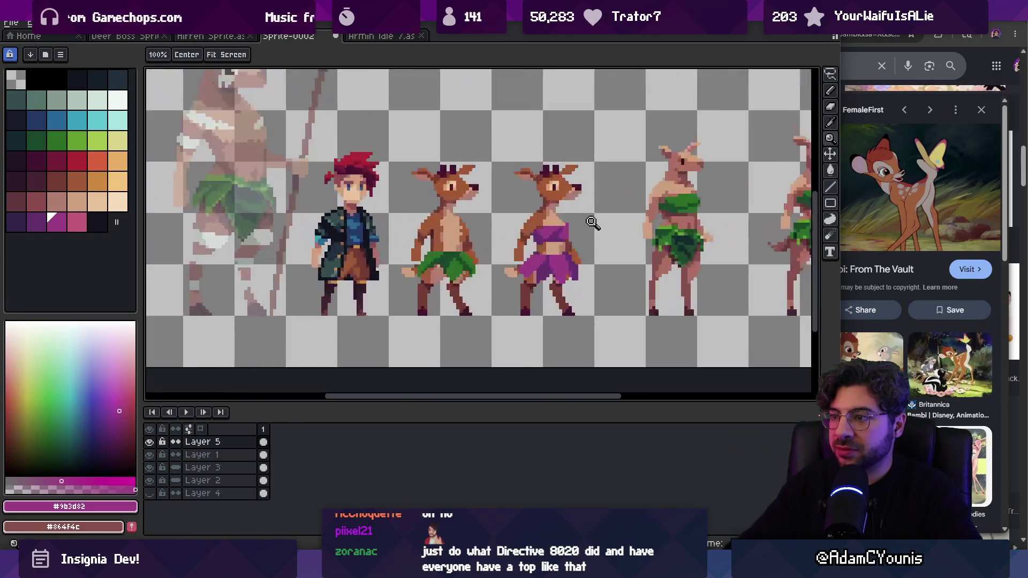
pyautogui.scroll(1, 593, 222)
pyautogui.press('b')
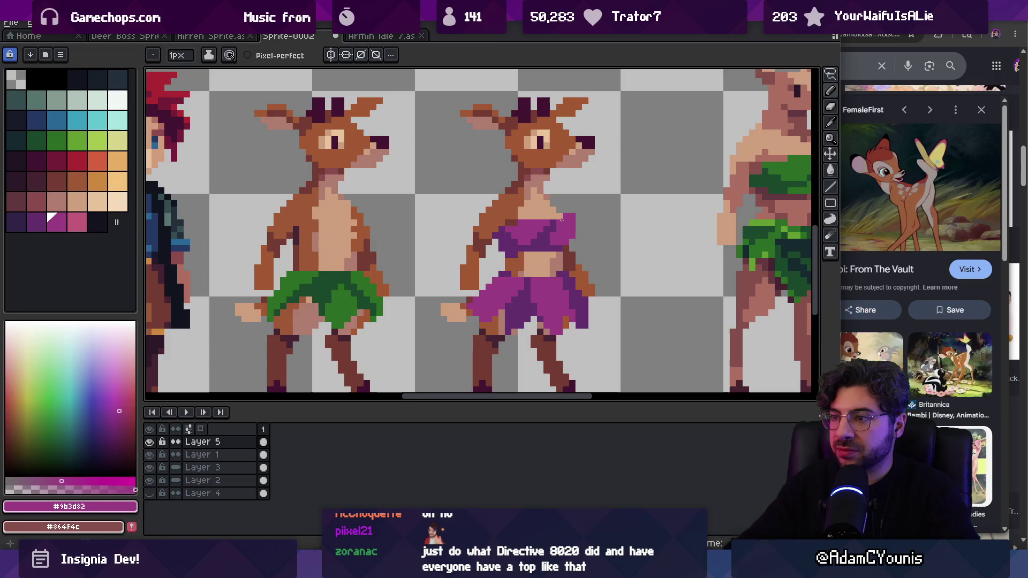
# Step: Sample the dark purple and rectangle-select the right part of the deer's purple top, then deselect
pyautogui.keyDown('alt'); pyautogui.click(555, 222); pyautogui.keyUp('alt')
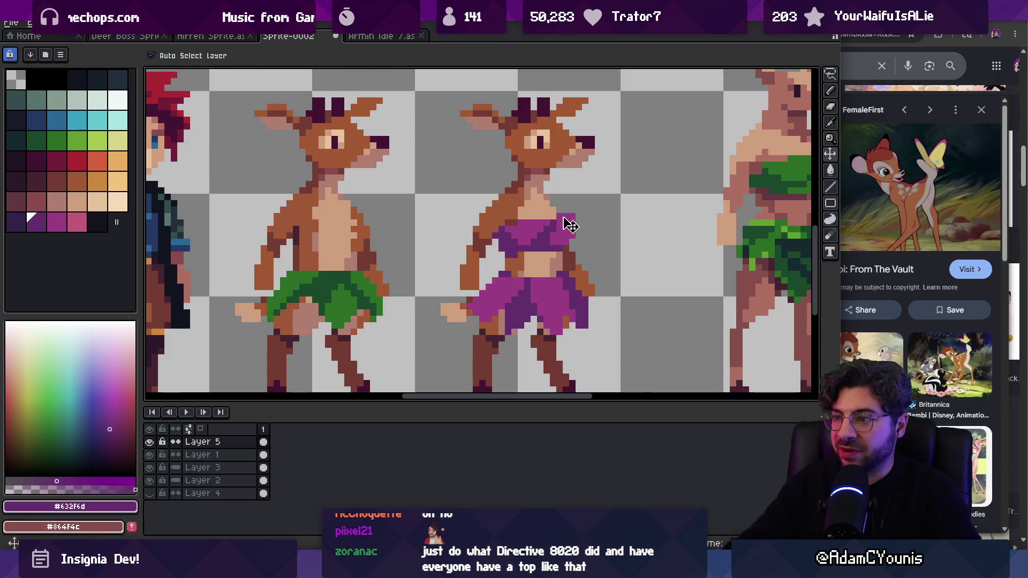
pyautogui.scroll(-2, 577, 212)
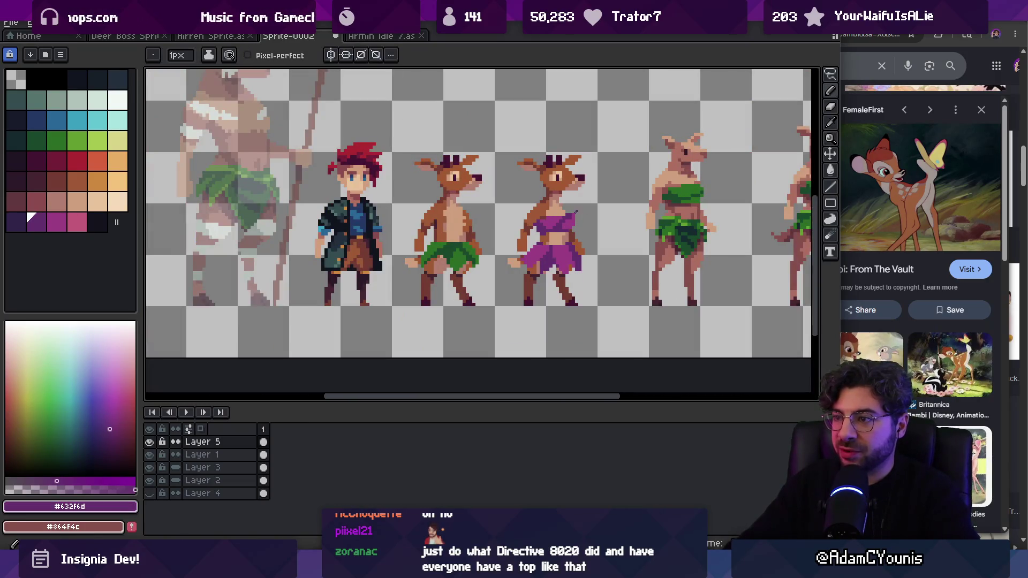
pyautogui.scroll(2, 586, 205)
pyautogui.press('z')
pyautogui.scroll(-4, 589, 203)
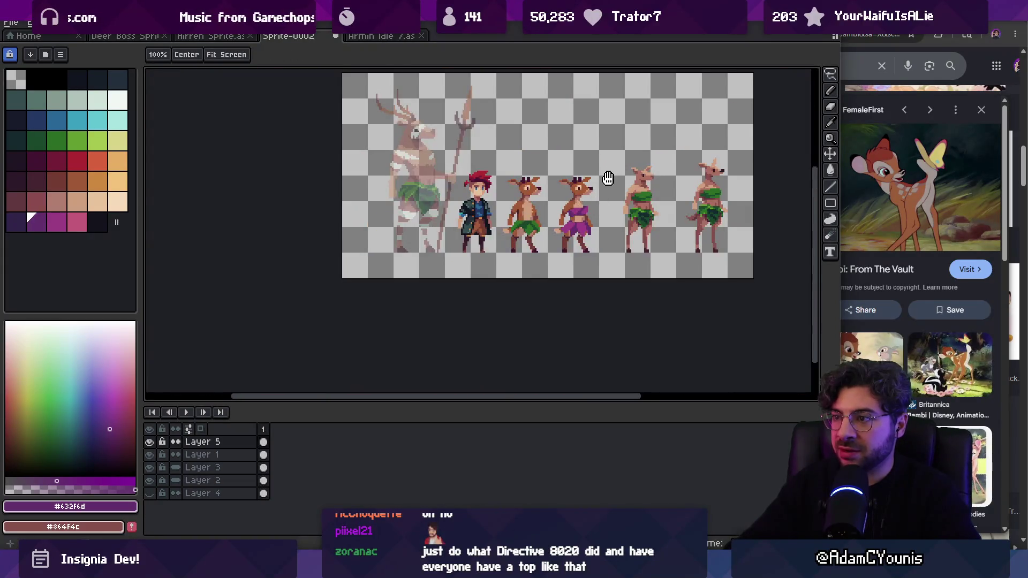
pyautogui.click(578, 220)
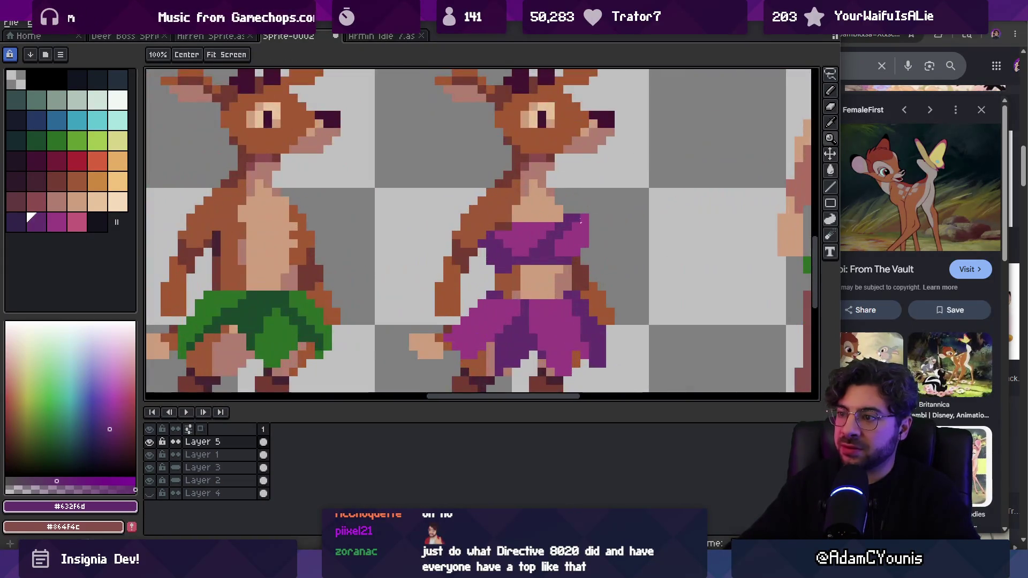
pyautogui.press('m')
pyautogui.moveTo(573, 213)
pyautogui.mouseDown()
pyautogui.moveTo(598, 238)
pyautogui.moveTo(577, 237)
pyautogui.mouseUp()
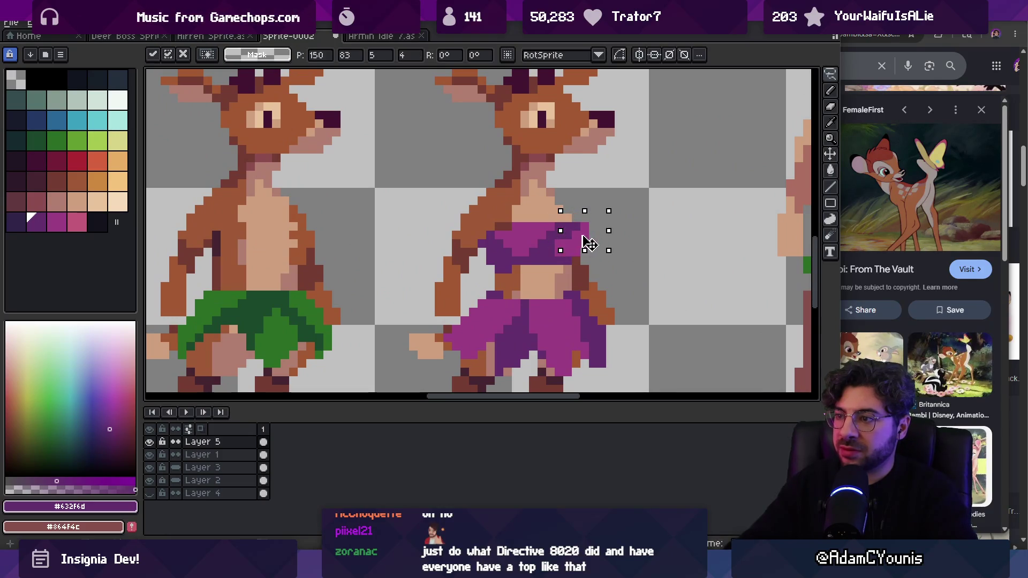
pyautogui.hotkey('ctrl', 'd')
# Step: Touch up the purple top with dark purple and magenta pixels
pyautogui.press('z')
pyautogui.scroll(-3, 610, 229)
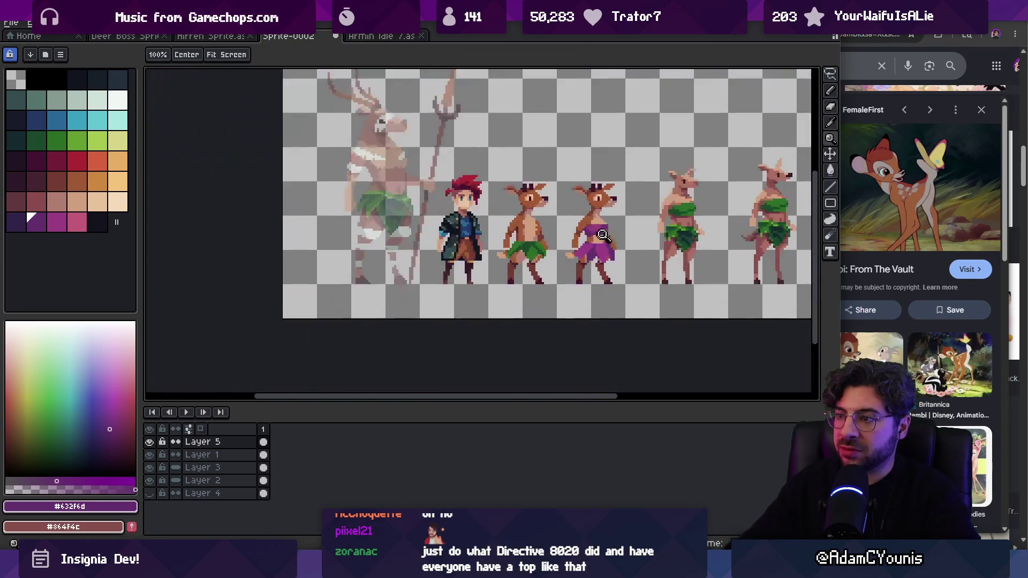
pyautogui.scroll(3, 589, 230)
pyautogui.press('b')
pyautogui.press('z')
pyautogui.scroll(-3, 547, 241)
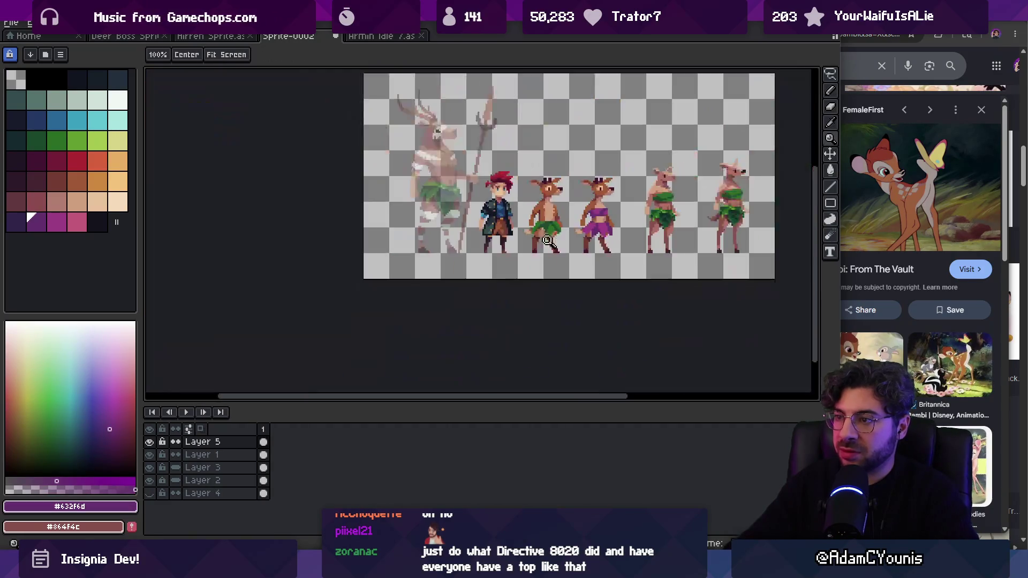
pyautogui.scroll(3, 630, 190)
pyautogui.press('b')
pyautogui.keyDown('alt'); pyautogui.click(546, 245); pyautogui.keyUp('alt')
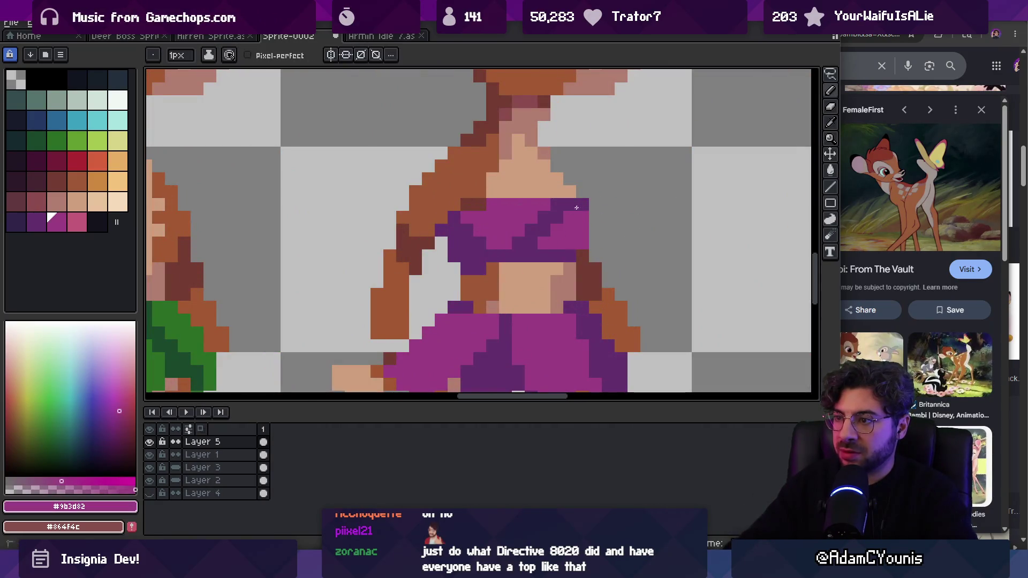
pyautogui.keyDown('alt'); pyautogui.click(560, 203); pyautogui.keyUp('alt')
pyautogui.click(557, 218)
pyautogui.keyDown('alt'); pyautogui.click(562, 225); pyautogui.keyUp('alt')
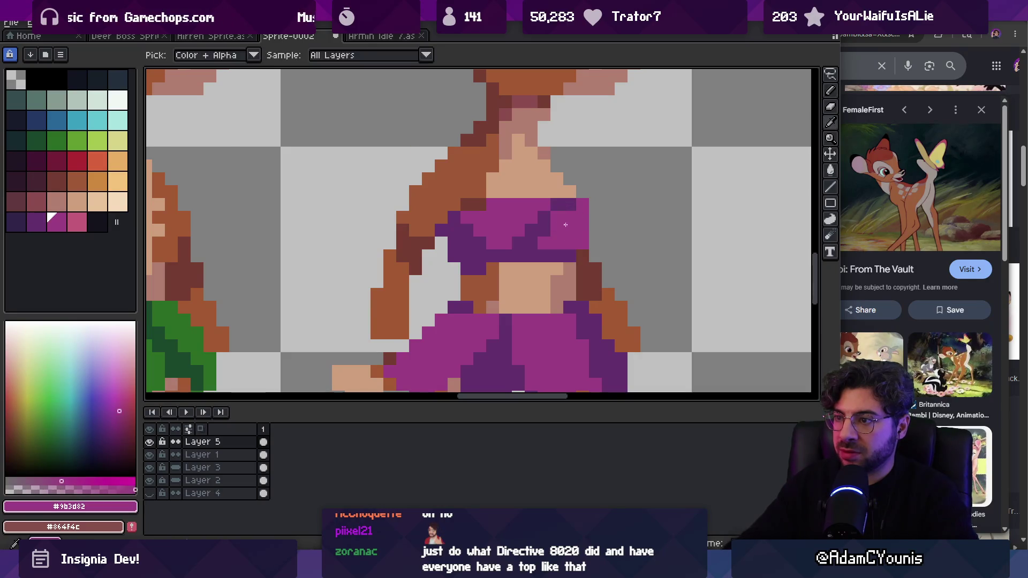
pyautogui.click(549, 233)
# Step: Re-sample the outfit's dark purple and magenta and zoom out to review the lineup
pyautogui.press('z')
pyautogui.scroll(-5, 578, 241)
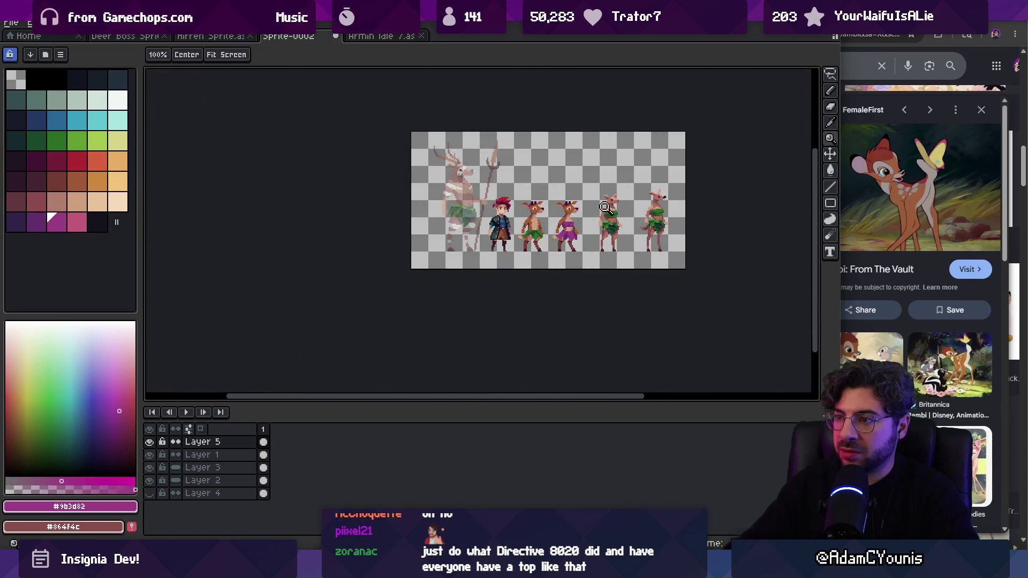
pyautogui.scroll(3, 582, 213)
pyautogui.press('b')
pyautogui.keyDown('alt'); pyautogui.click(534, 218); pyautogui.keyUp('alt')
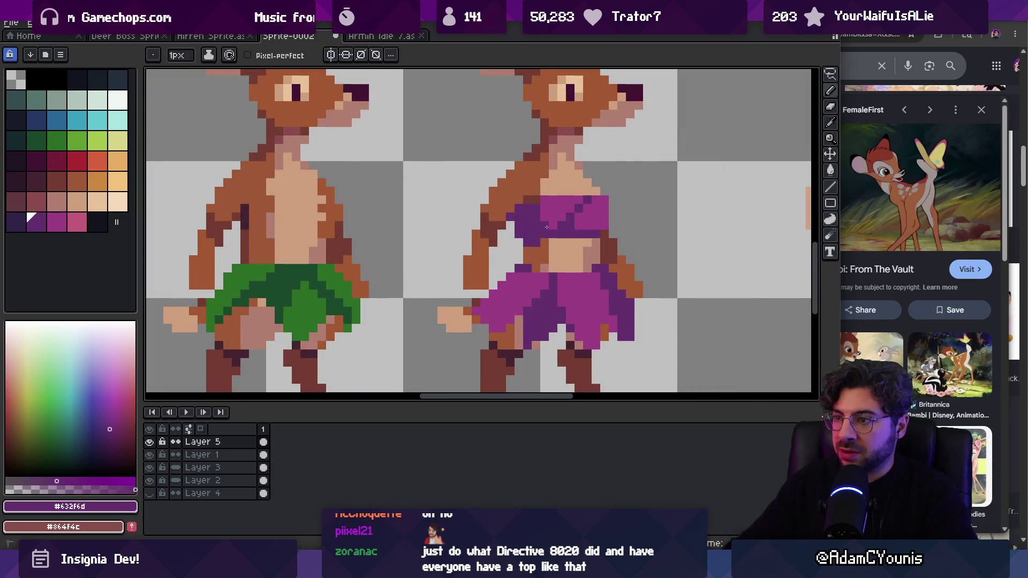
pyautogui.press('z')
pyautogui.scroll(-5, 561, 224)
pyautogui.scroll(3, 561, 224)
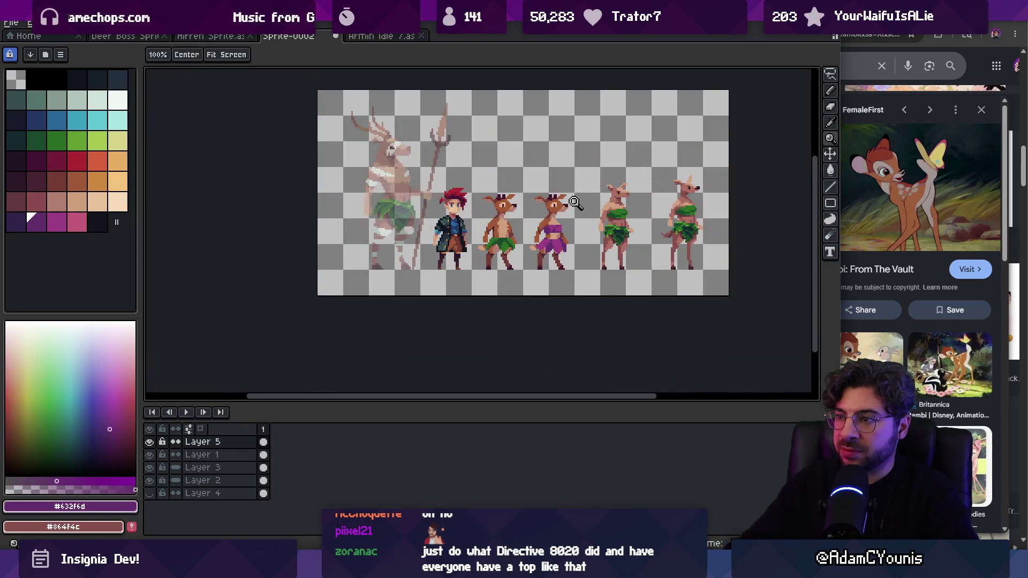
pyautogui.scroll(2, 561, 223)
pyautogui.keyDown('alt'); pyautogui.click(560, 224); pyautogui.keyUp('alt')
pyautogui.scroll(-3, 593, 187)
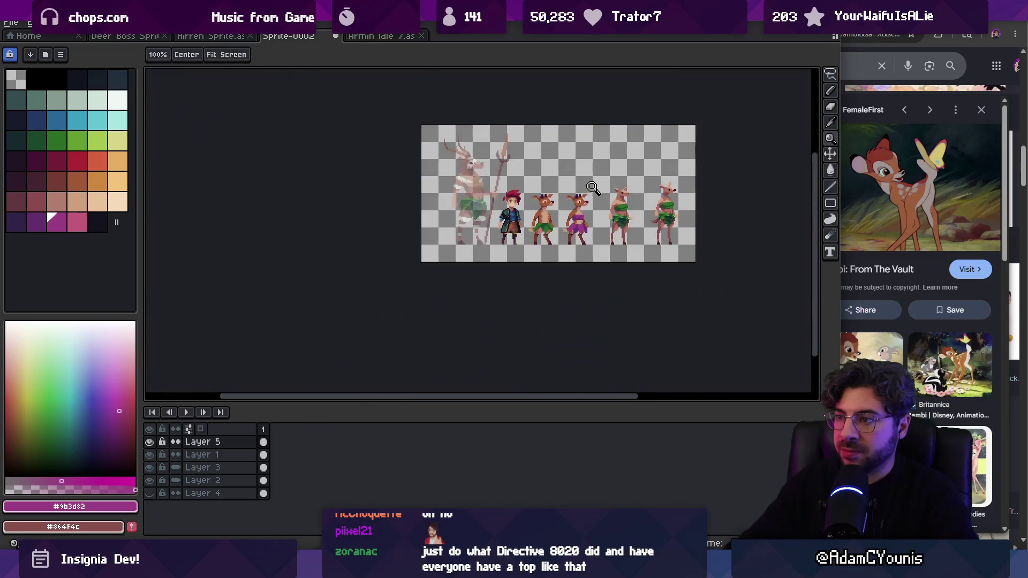
pyautogui.scroll(2, 605, 188)
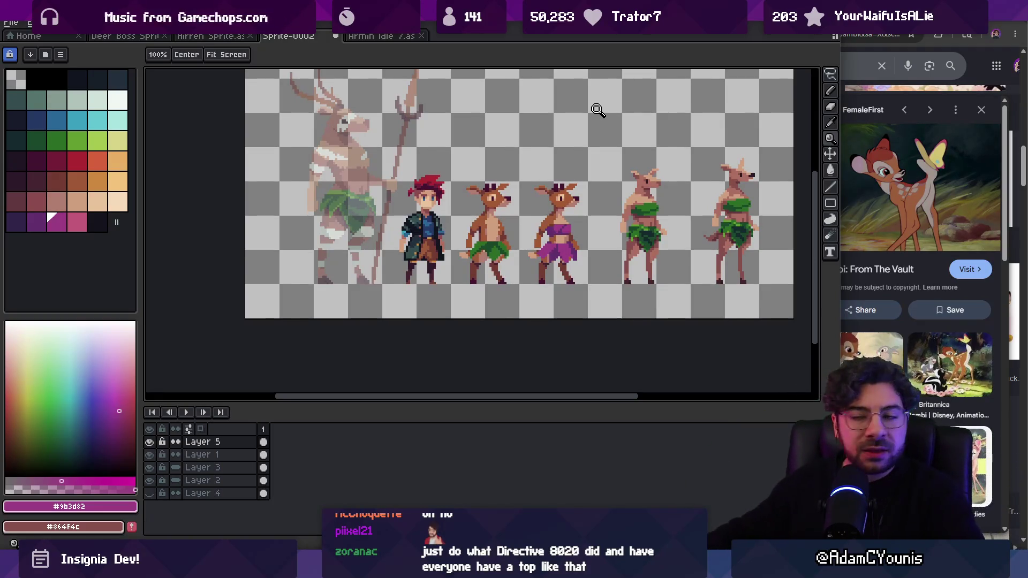
pyautogui.scroll(1, 516, 221)
# Step: Sample the green-leaf deer's tan chest and brown edge colours and try the eraser
pyautogui.keyDown('ctrl'); pyautogui.click(478, 256); pyautogui.keyUp('ctrl')
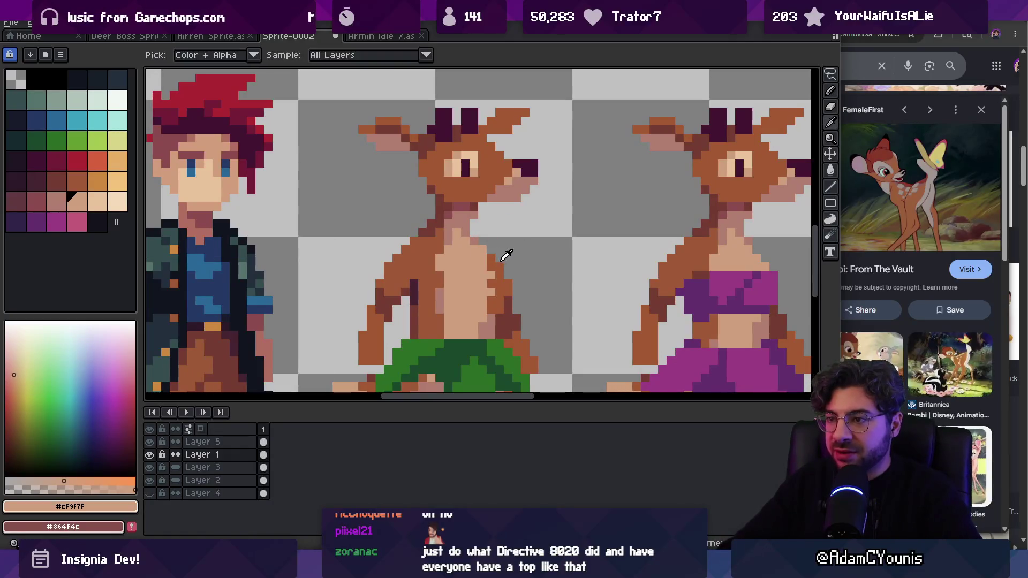
pyautogui.keyDown('alt'); pyautogui.click(491, 250); pyautogui.keyUp('alt')
pyautogui.keyDown('alt'); pyautogui.click(488, 249); pyautogui.keyUp('alt')
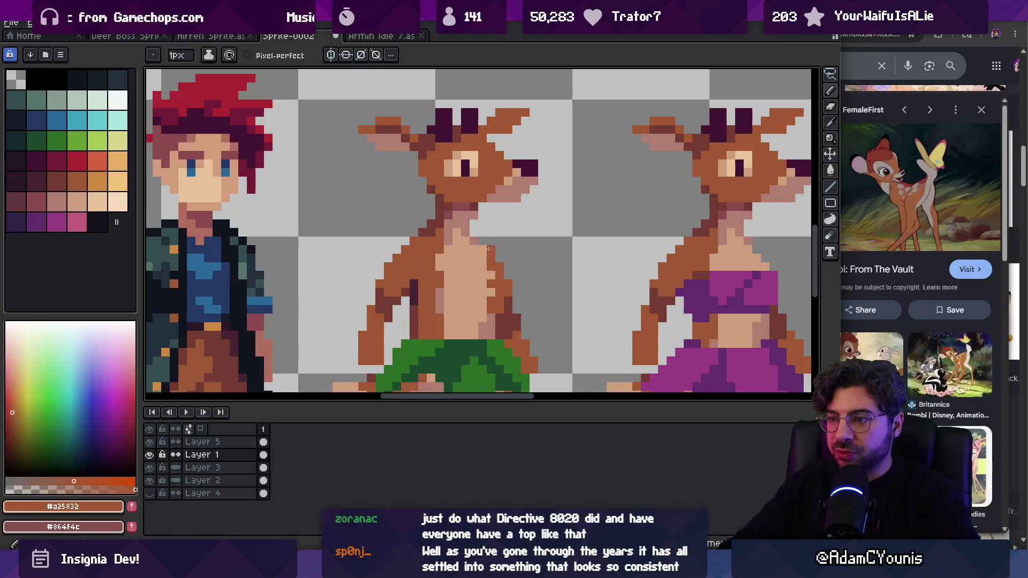
pyautogui.press('e')
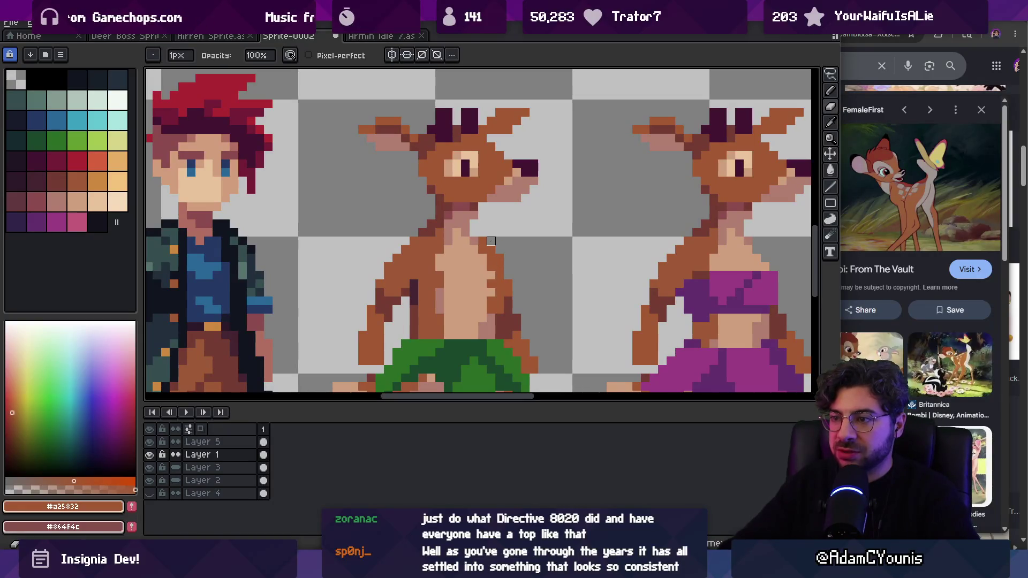
pyautogui.press('z')
pyautogui.scroll(-5, 522, 214)
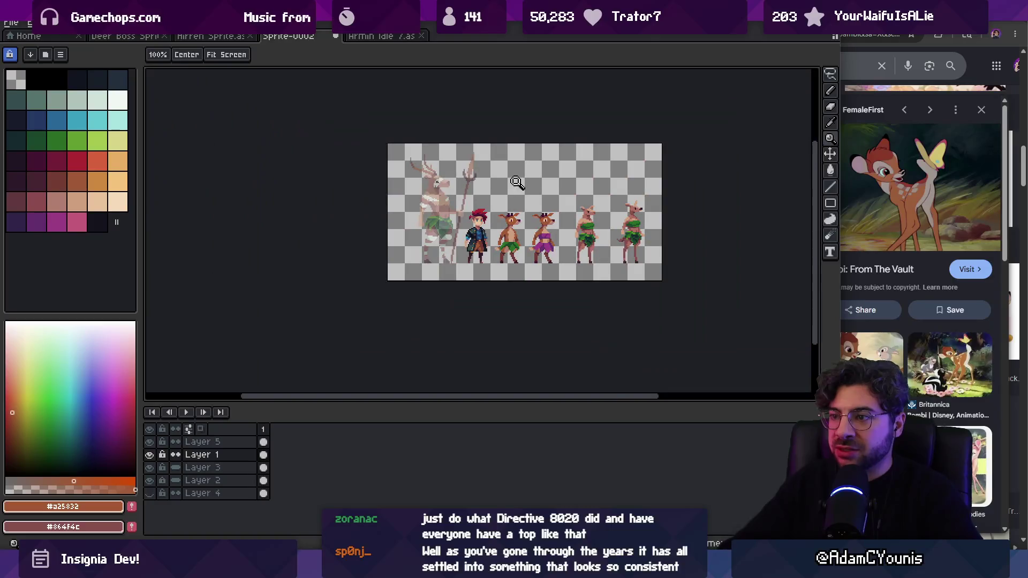
pyautogui.scroll(5, 514, 232)
# Step: Repaint the deer's chest pixels in the sampled tan colour
pyautogui.press('b')
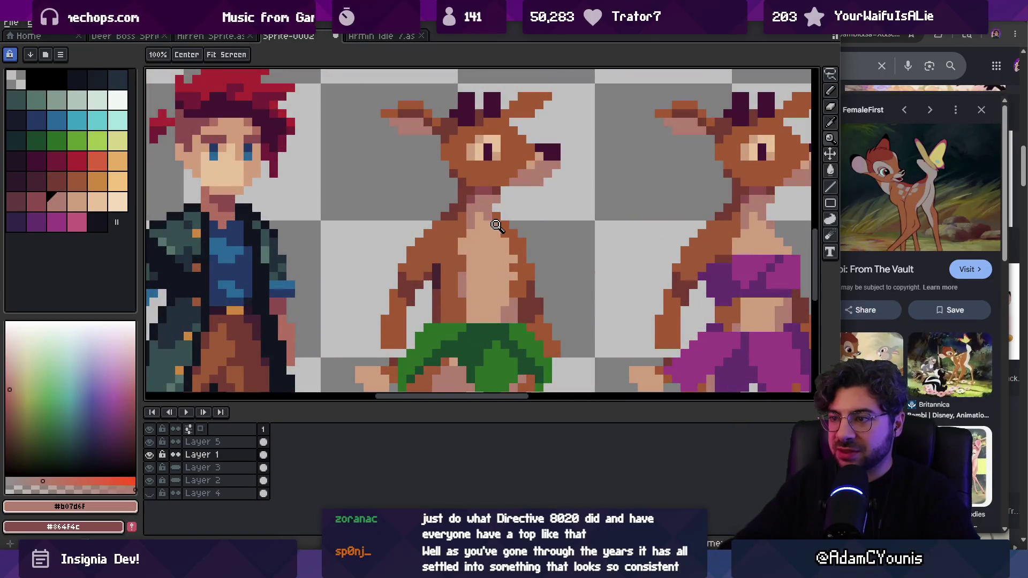
pyautogui.keyDown('alt'); pyautogui.click(497, 232); pyautogui.keyUp('alt')
pyautogui.press('alt')
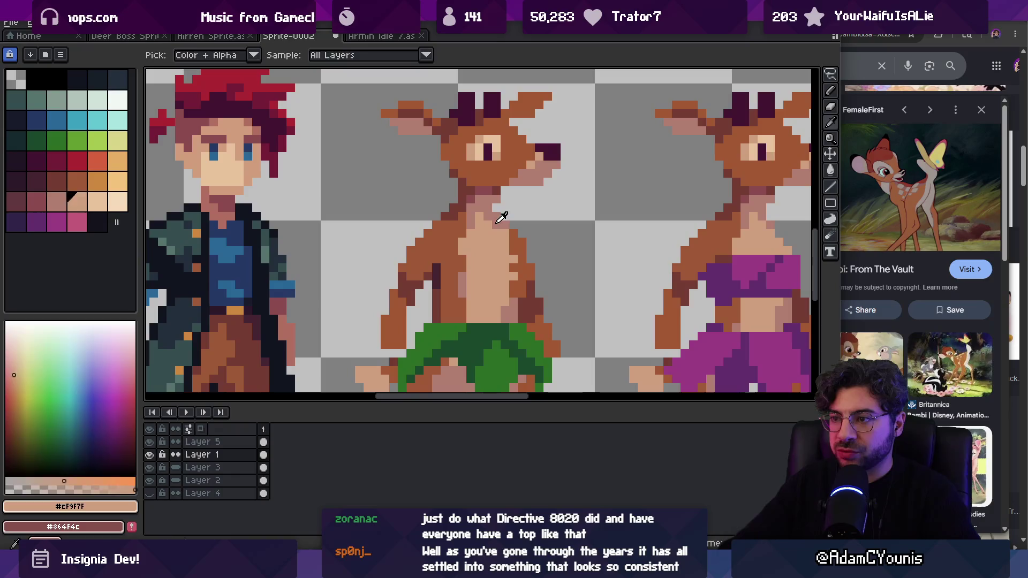
pyautogui.scroll(-4, 503, 223)
pyautogui.scroll(5, 514, 230)
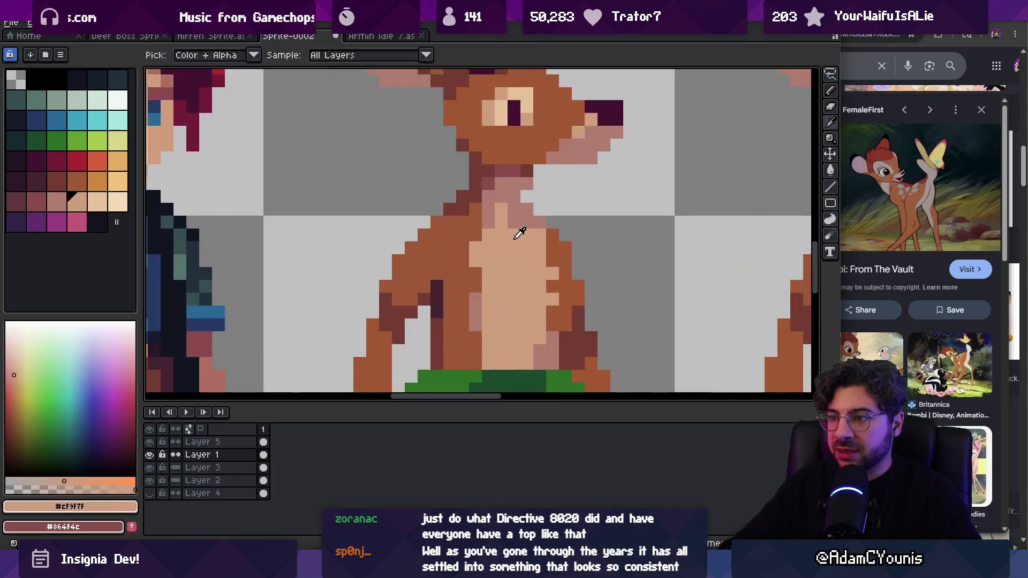
pyautogui.keyDown('alt'); pyautogui.click(503, 222); pyautogui.keyUp('alt')
pyautogui.keyDown('alt'); pyautogui.click(529, 223); pyautogui.keyUp('alt')
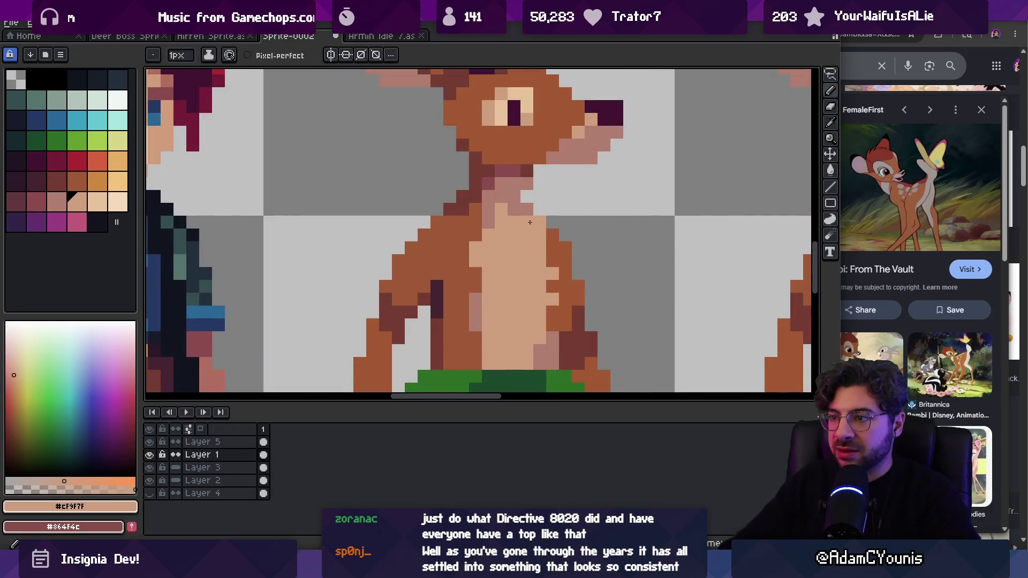
pyautogui.press('z')
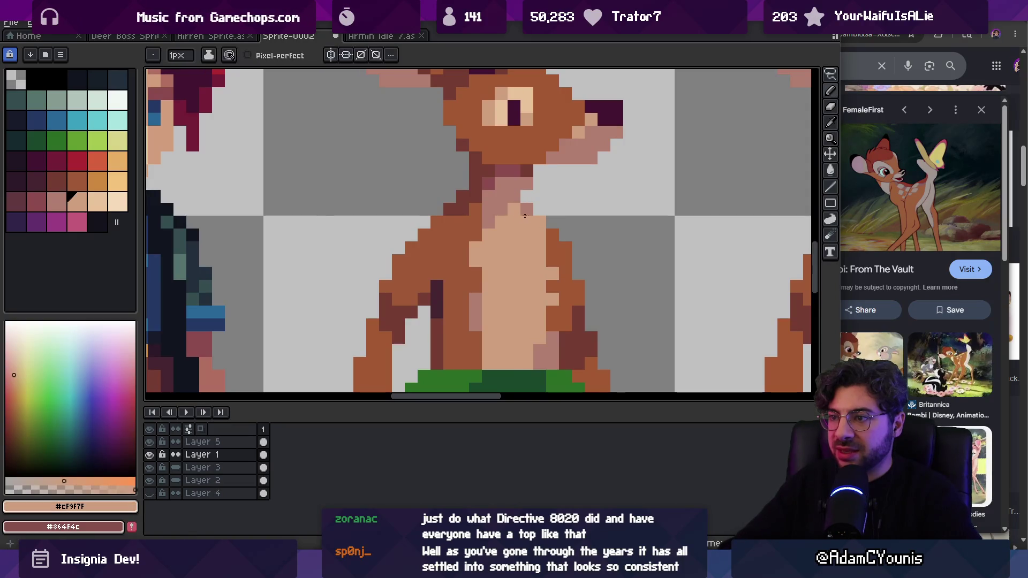
pyautogui.scroll(-5, 557, 185)
pyautogui.scroll(4, 557, 185)
# Step: Pick the muted chest shadow colour and zoom out to review the whole lineup
pyautogui.press('b')
pyautogui.keyDown('alt'); pyautogui.click(541, 284); pyautogui.keyUp('alt')
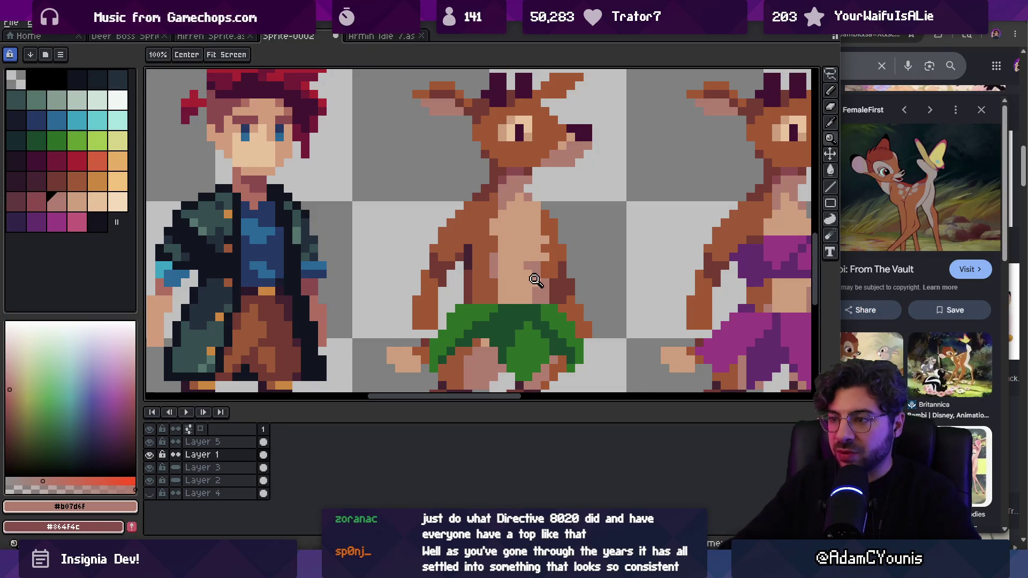
pyautogui.press('z')
pyautogui.scroll(-4, 519, 229)
pyautogui.press('v')
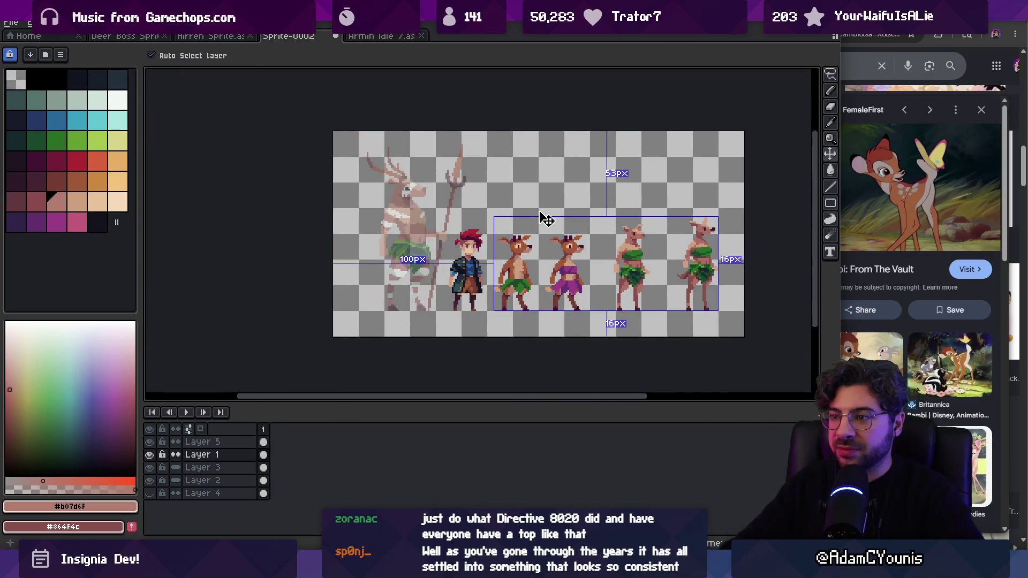
pyautogui.press('z')
pyautogui.scroll(1, 550, 264)
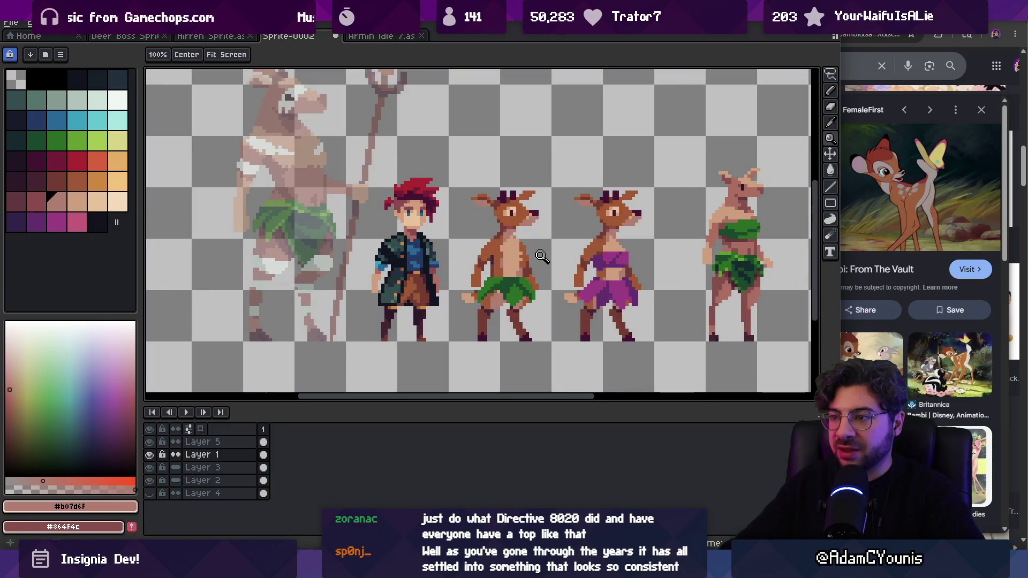
pyautogui.scroll(1, 541, 259)
# Step: Make Layer 5 active, with tan chest as primary and chest shadow as secondary colour
pyautogui.press('v')
pyautogui.click(507, 301)
pyautogui.press('i')
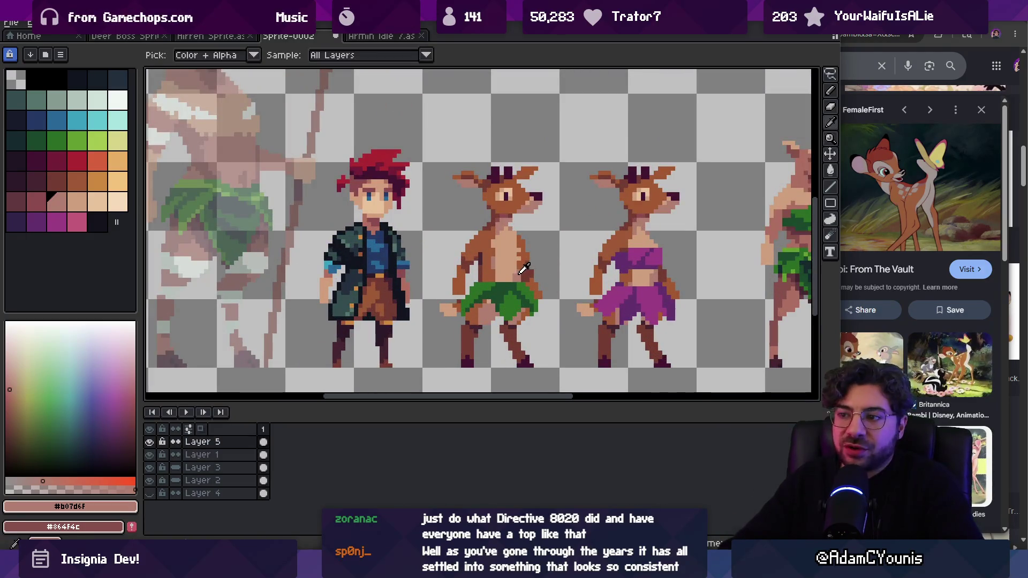
pyautogui.press('b')
pyautogui.scroll(-2, 524, 266)
pyautogui.scroll(2, 528, 265)
pyautogui.keyDown('alt'); pyautogui.rightClick(528, 263); pyautogui.keyUp('alt')
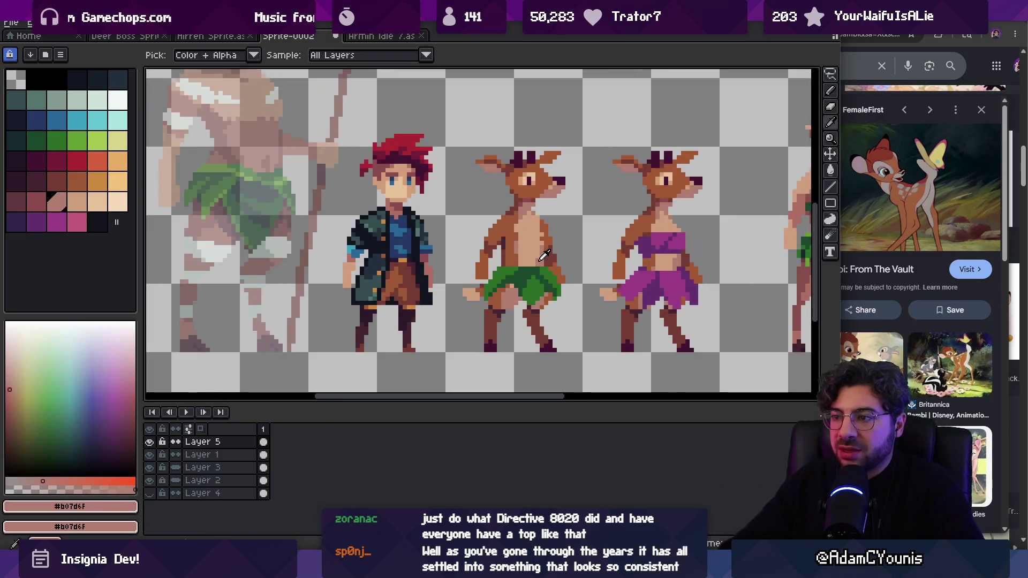
pyautogui.keyDown('alt'); pyautogui.click(522, 264); pyautogui.keyUp('alt')
# Step: Sample the deer's muted shadow and tan chest tones while zooming around the lineup
pyautogui.press('z')
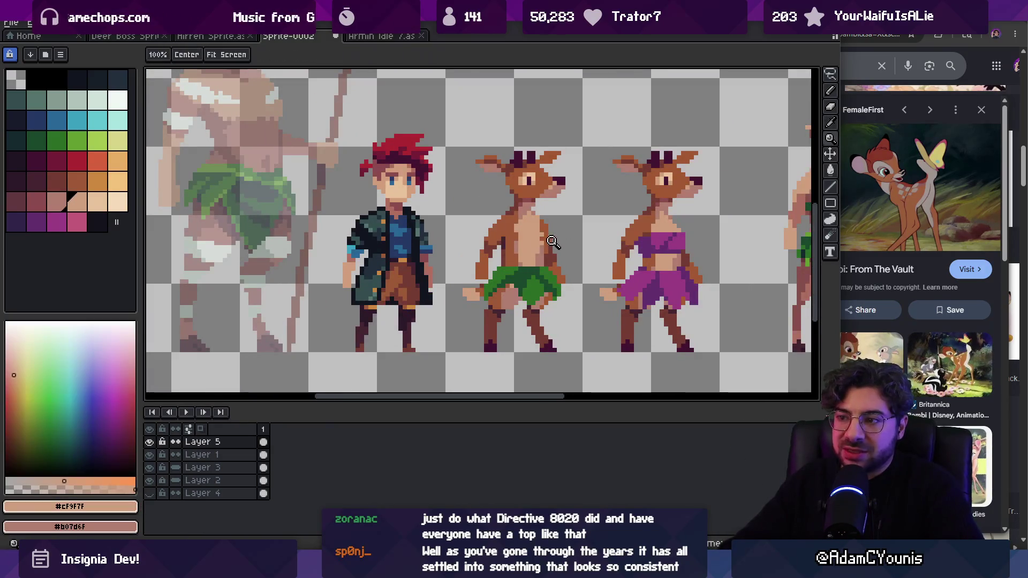
pyautogui.scroll(-3, 541, 252)
pyautogui.scroll(2, 555, 239)
pyautogui.scroll(2, 555, 239)
pyautogui.press('b')
pyautogui.keyDown('alt'); pyautogui.click(552, 234); pyautogui.keyUp('alt')
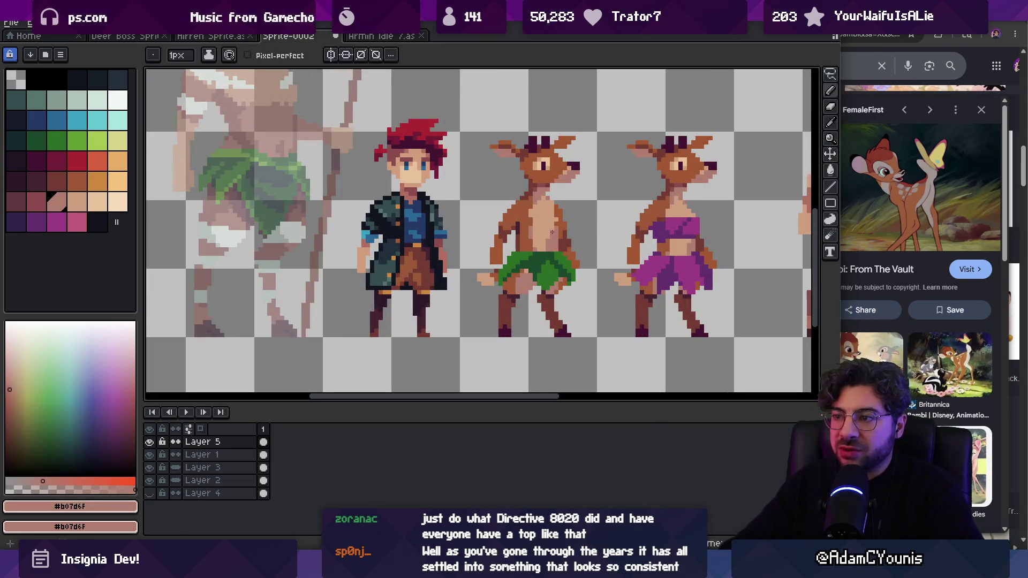
pyautogui.press('z')
pyautogui.keyDown('alt'); pyautogui.click(559, 230); pyautogui.keyUp('alt')
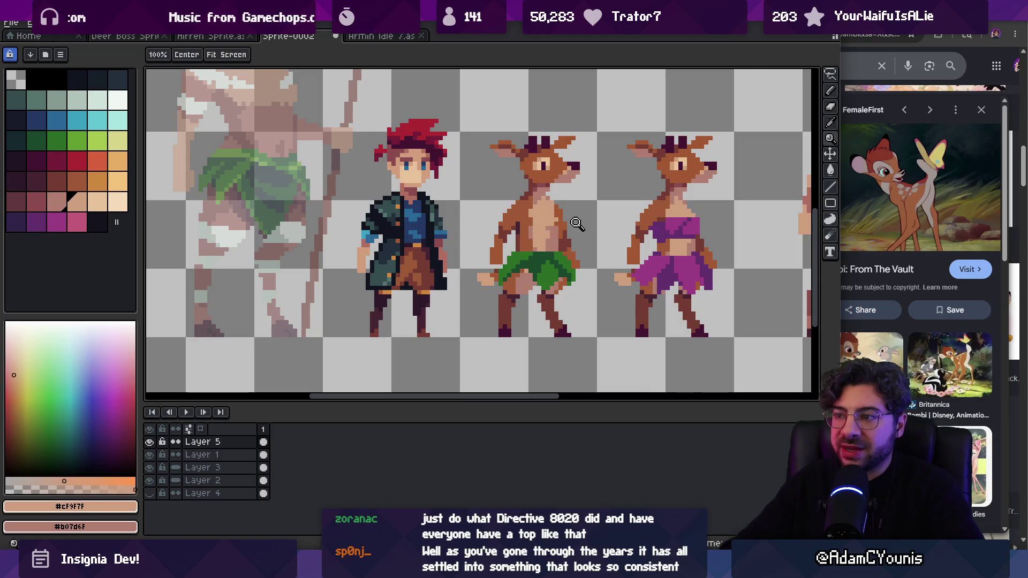
pyautogui.scroll(-2, 558, 230)
pyautogui.scroll(3, 575, 214)
pyautogui.press('b')
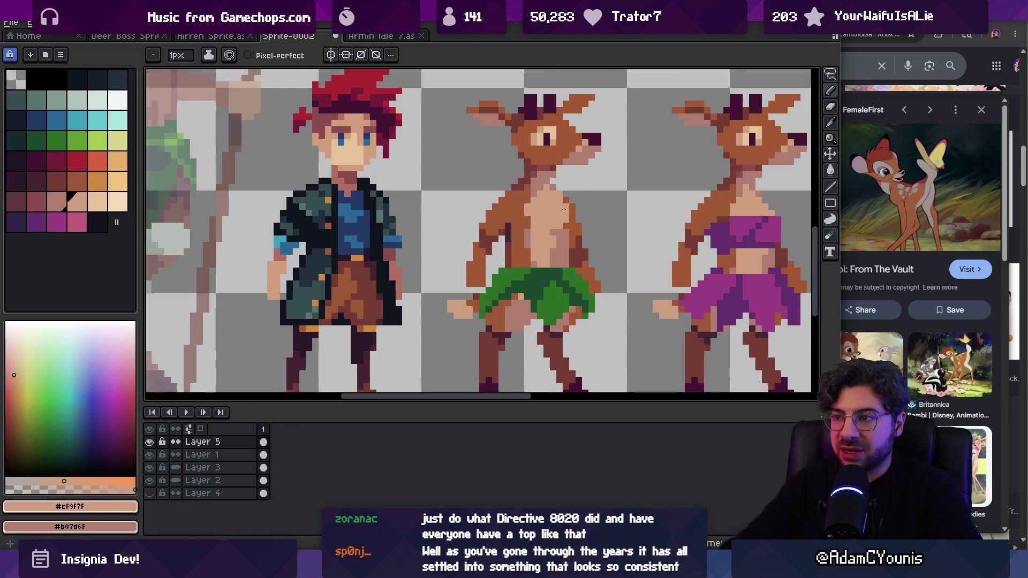
pyautogui.keyDown('alt'); pyautogui.click(565, 207); pyautogui.keyUp('alt')
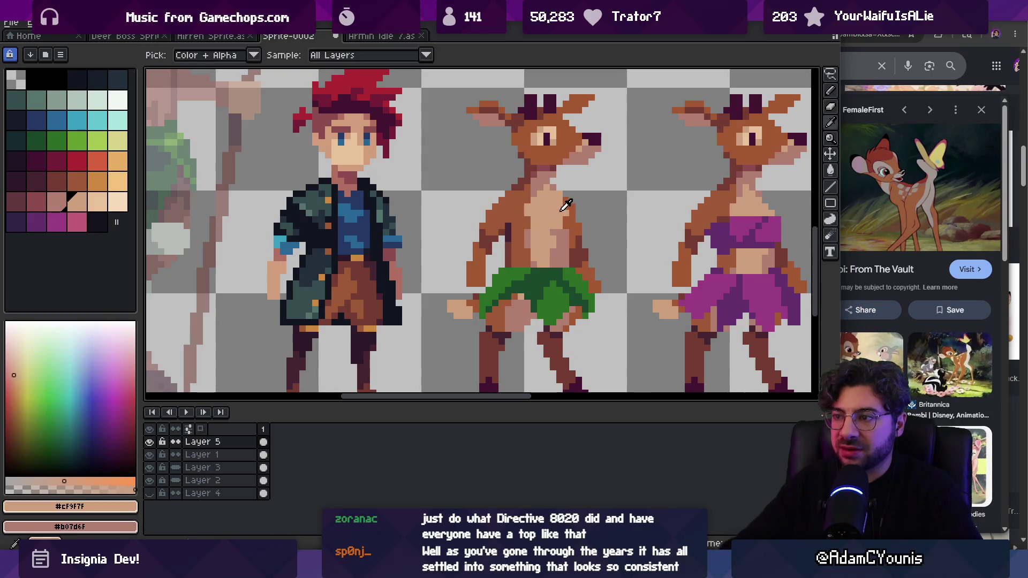
pyautogui.press('z')
pyautogui.scroll(-3, 567, 208)
pyautogui.scroll(3, 576, 210)
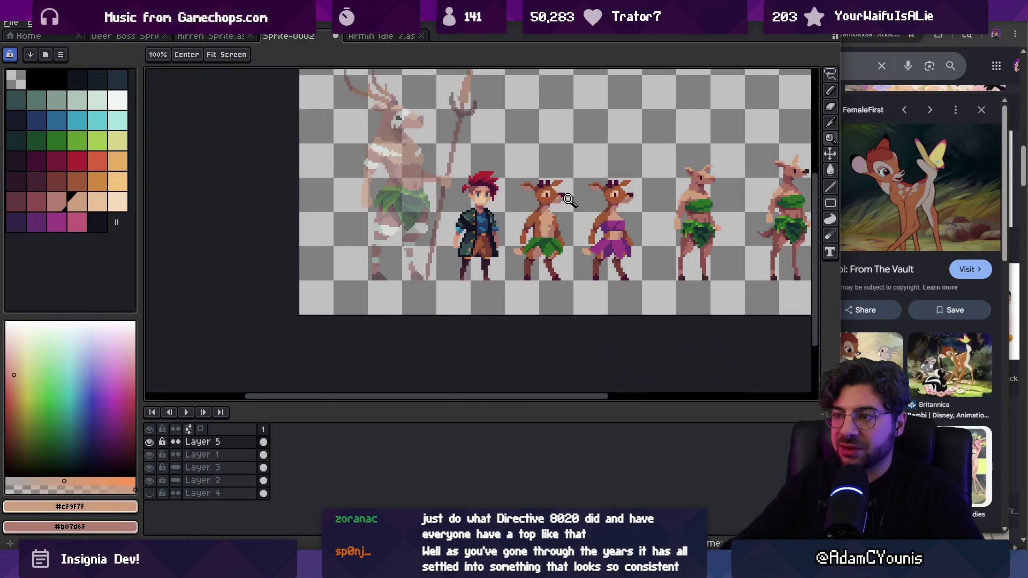
pyautogui.scroll(4, 568, 207)
# Step: Sample brown body, dark brown outline, tan and chest shadow colours from the deer
pyautogui.keyDown('alt'); pyautogui.click(555, 200); pyautogui.keyUp('alt')
pyautogui.scroll(-5, 552, 214)
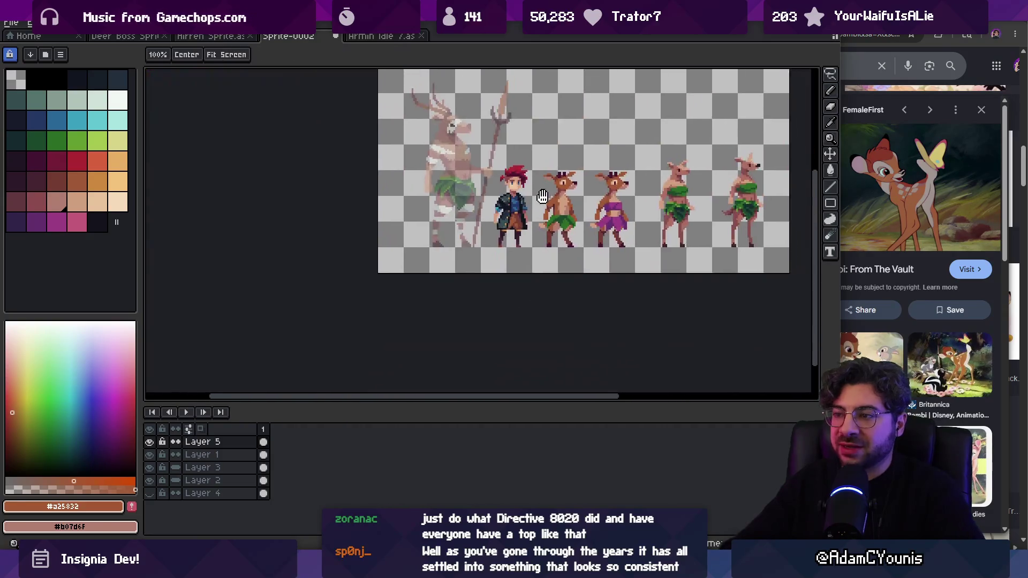
pyautogui.scroll(3, 551, 214)
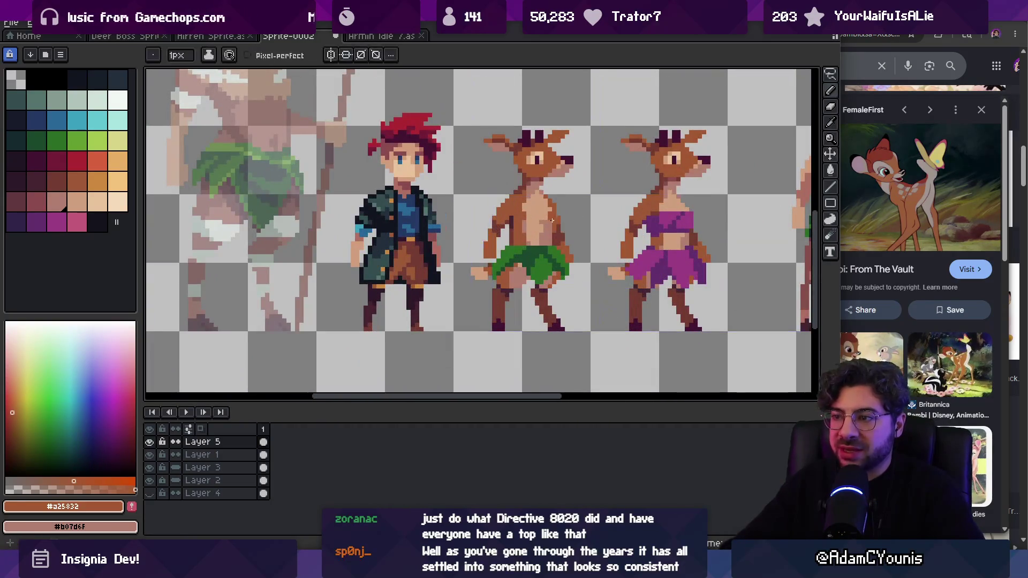
pyautogui.scroll(3, 553, 225)
pyautogui.keyDown('alt'); pyautogui.click(557, 253); pyautogui.keyUp('alt')
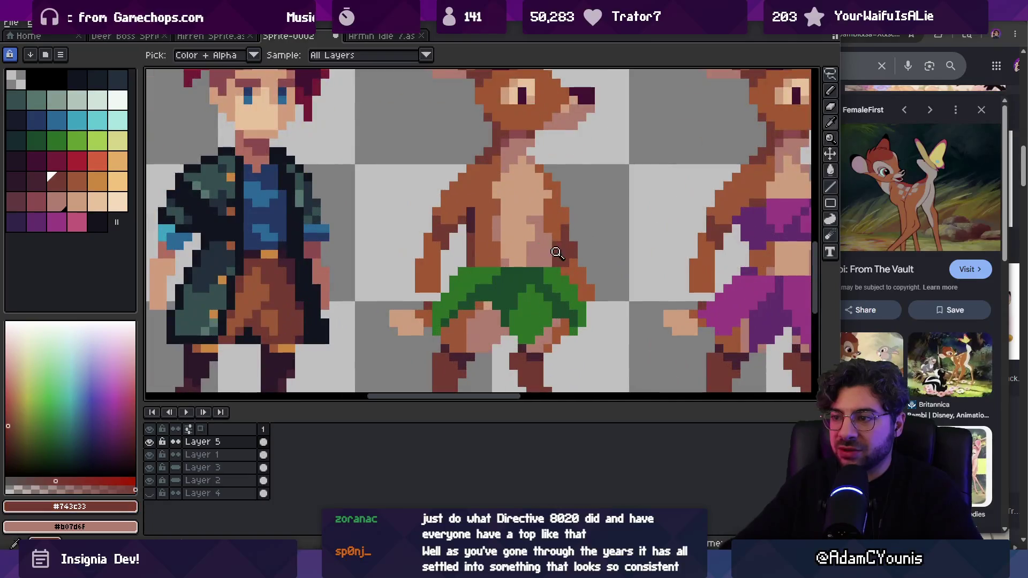
pyautogui.scroll(-5, 548, 249)
pyautogui.scroll(5, 555, 241)
pyautogui.keyDown('alt'); pyautogui.click(557, 239); pyautogui.keyUp('alt')
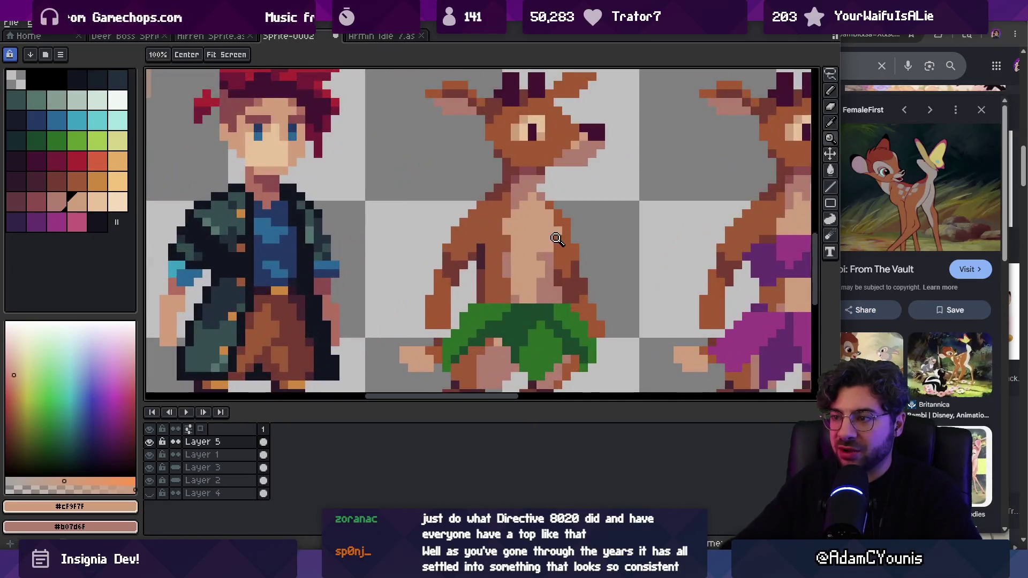
pyautogui.keyDown('alt'); pyautogui.click(557, 247); pyautogui.keyUp('alt')
pyautogui.scroll(-4, 589, 215)
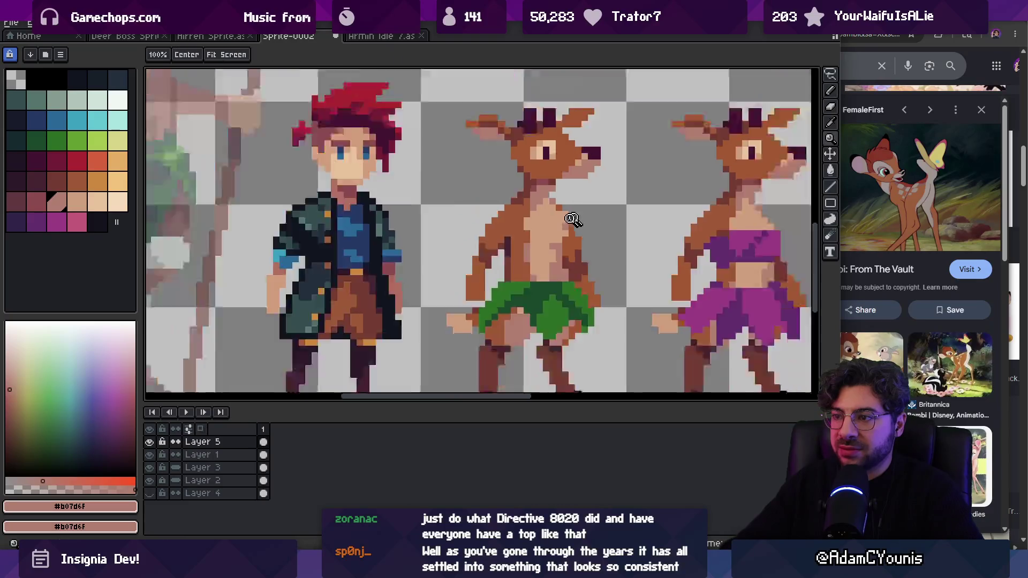
pyautogui.scroll(1, 590, 214)
pyautogui.scroll(3, 590, 214)
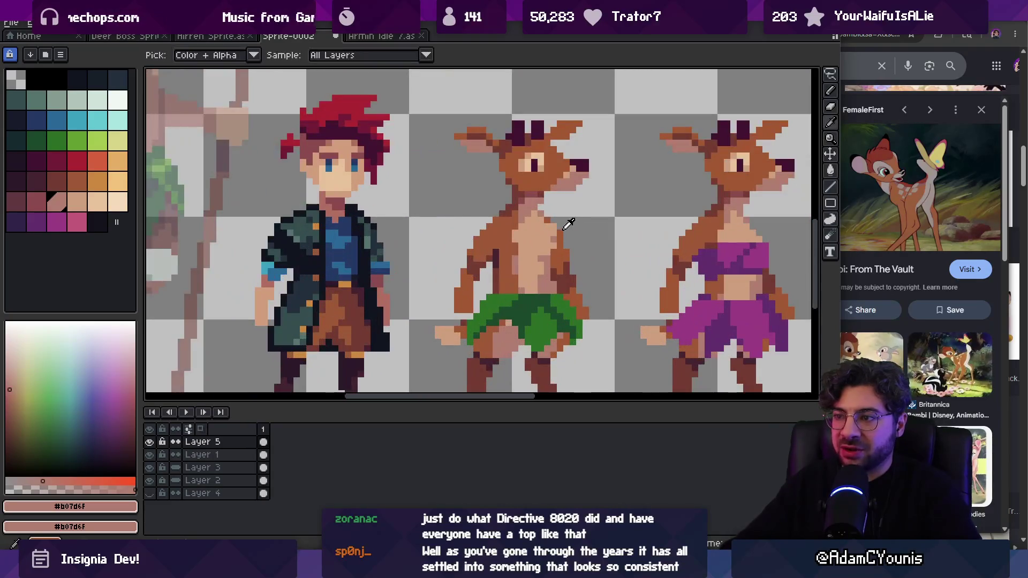
pyautogui.keyDown('alt'); pyautogui.click(565, 229); pyautogui.keyUp('alt')
pyautogui.scroll(-2, 562, 196)
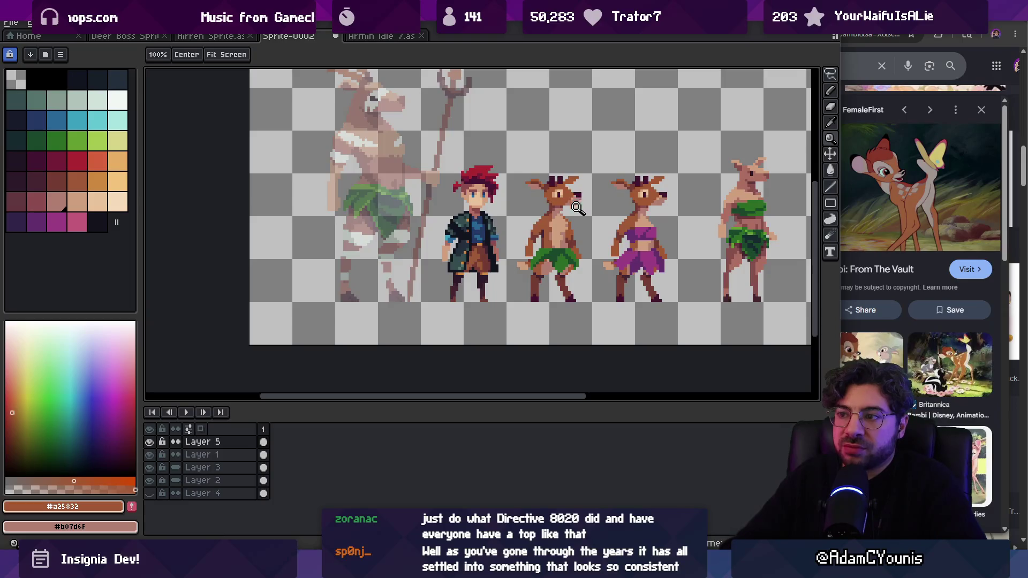
pyautogui.scroll(3, 577, 208)
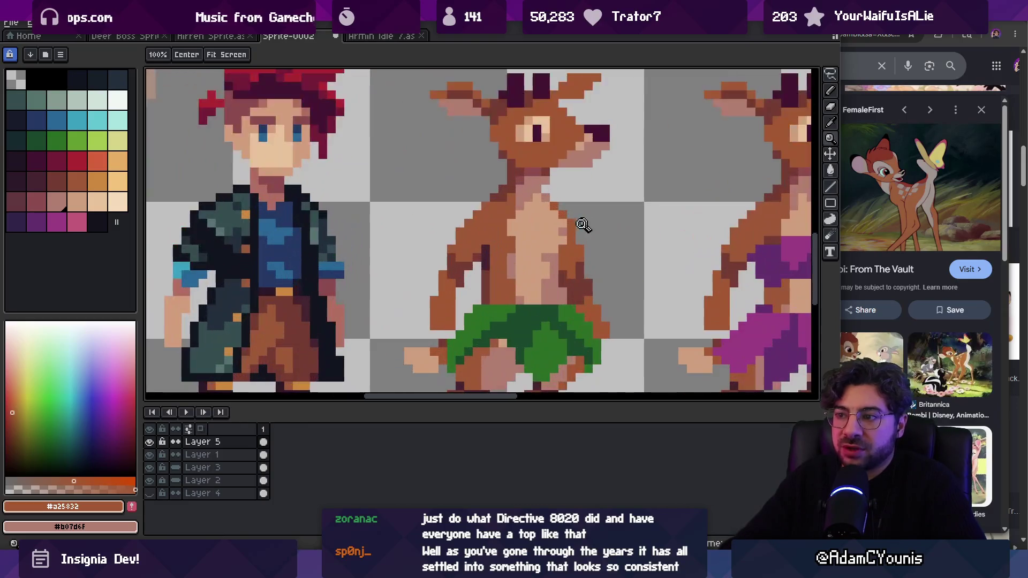
# Step: Sample the chest shadow, light chest and two darker brown shading colours
pyautogui.keyDown('alt'); pyautogui.click(554, 252); pyautogui.keyUp('alt')
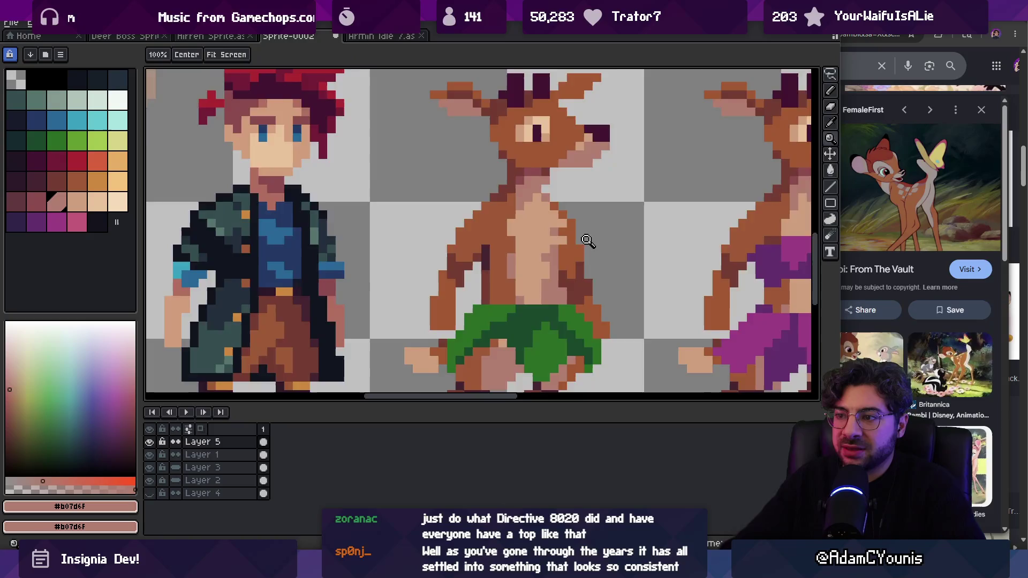
pyautogui.scroll(-3, 594, 220)
pyautogui.scroll(2, 611, 222)
pyautogui.scroll(2, 611, 222)
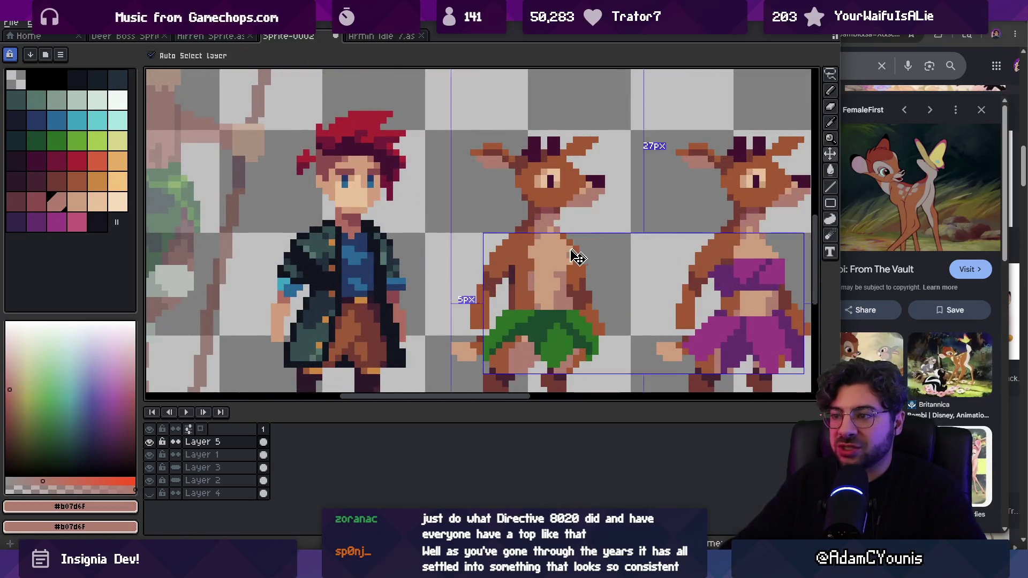
pyautogui.scroll(-3, 597, 220)
pyautogui.scroll(2, 604, 201)
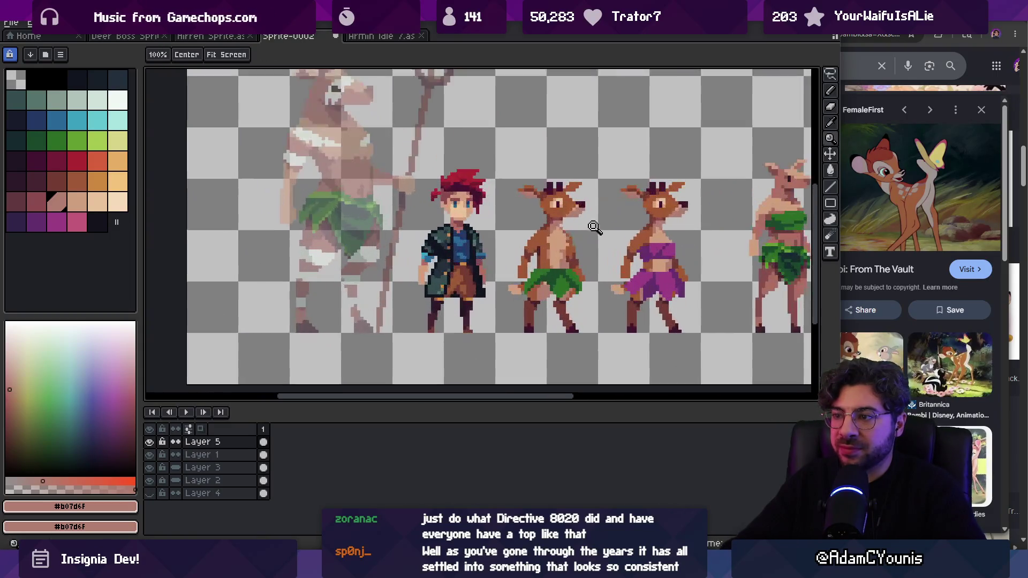
pyautogui.keyDown('alt'); pyautogui.click(560, 249); pyautogui.keyUp('alt')
pyautogui.scroll(-2, 563, 246)
pyautogui.scroll(3, 557, 252)
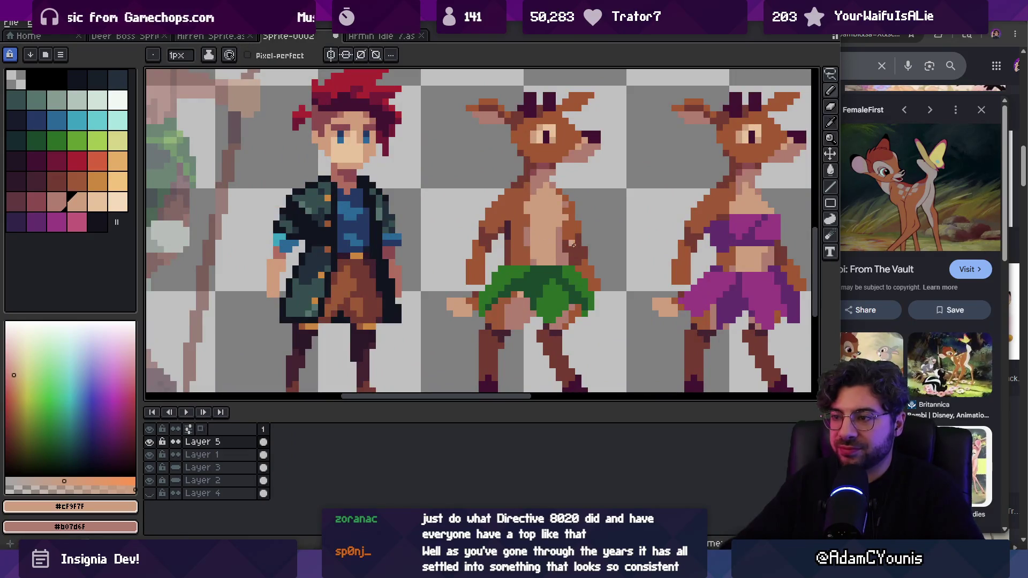
pyautogui.keyDown('alt'); pyautogui.click(529, 247); pyautogui.keyUp('alt')
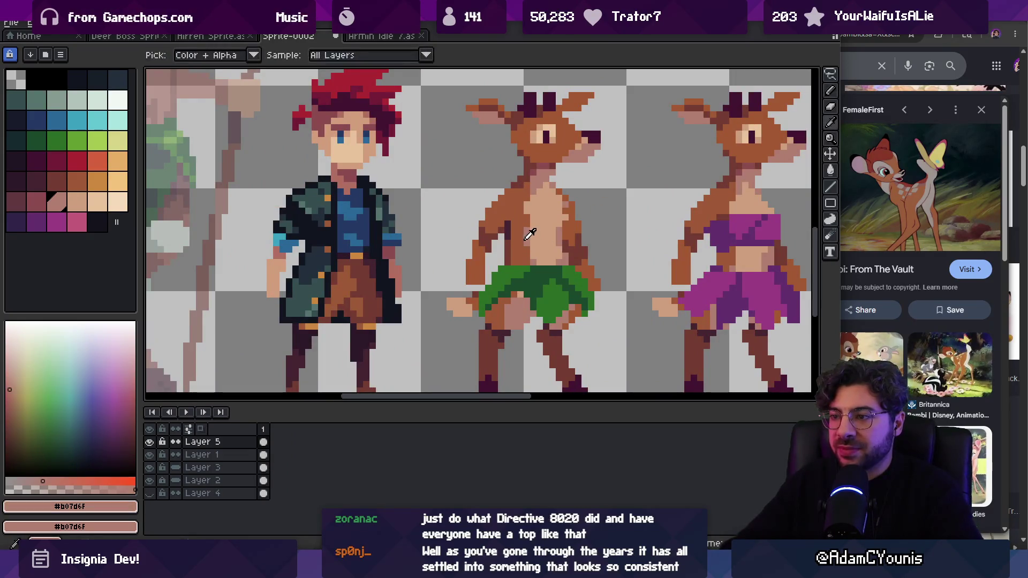
pyautogui.keyDown('alt'); pyautogui.click(522, 259); pyautogui.keyUp('alt')
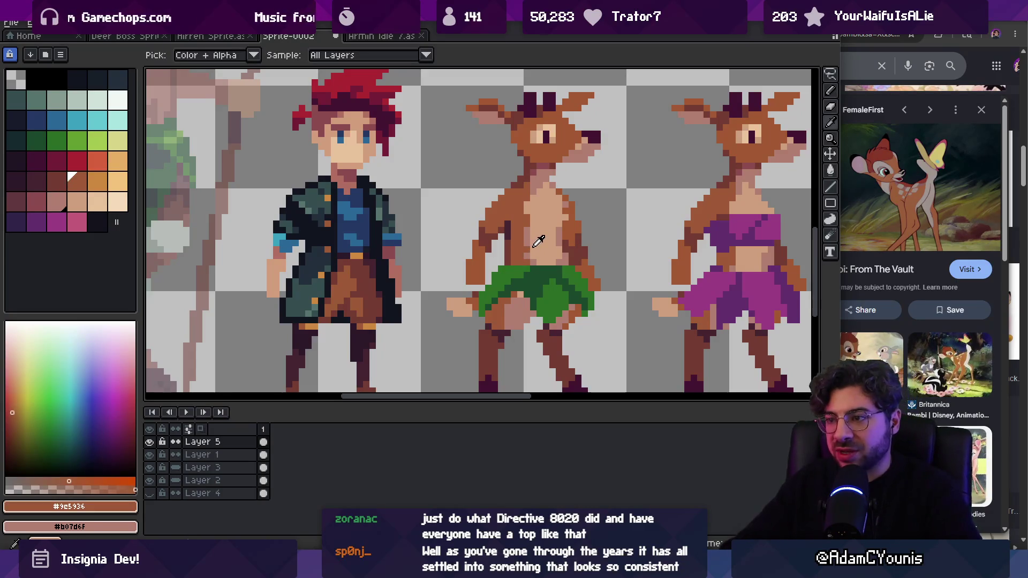
pyautogui.scroll(-4, 557, 230)
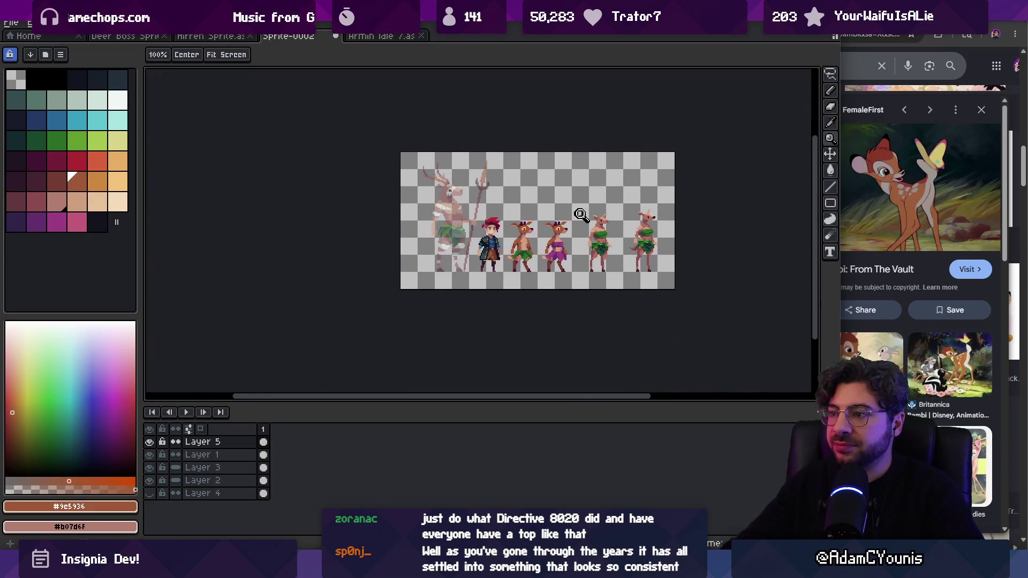
pyautogui.scroll(2, 593, 166)
# Step: Lasso-select the two leaf-clad deer on the right, delete them, and open Save
pyautogui.press('Down')
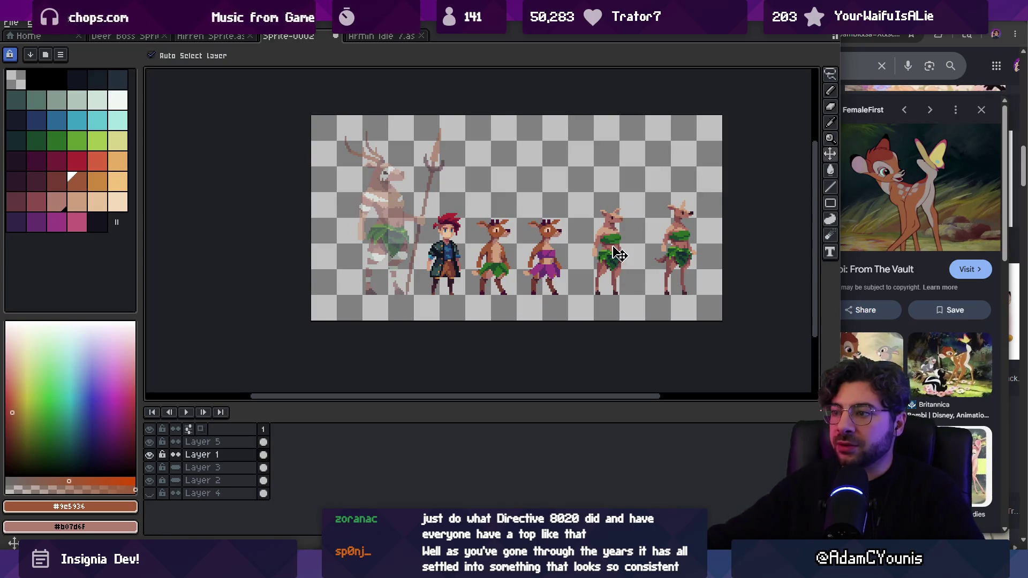
pyautogui.press('q')
pyautogui.moveTo(599, 117)
pyautogui.mouseDown()
pyautogui.moveTo(591, 284)
pyautogui.moveTo(599, 120)
pyautogui.mouseUp()
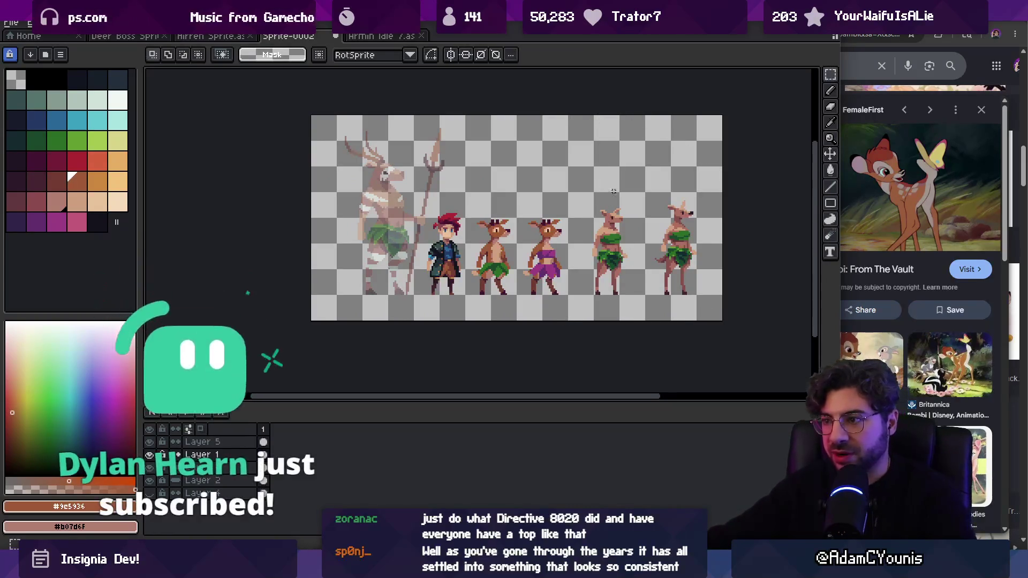
pyautogui.press('m')
pyautogui.press('Delete')
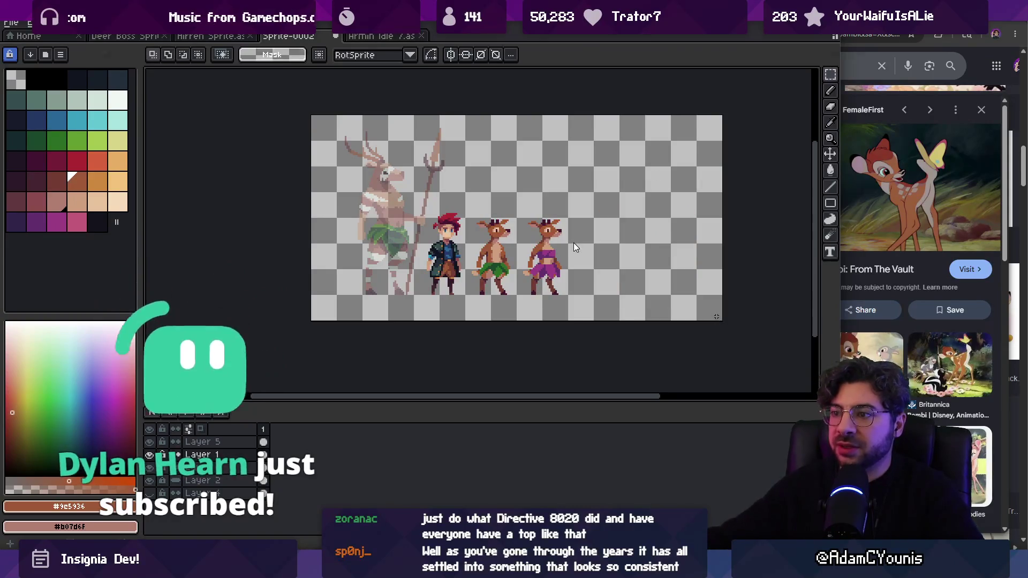
pyautogui.hotkey('ctrl', 's')
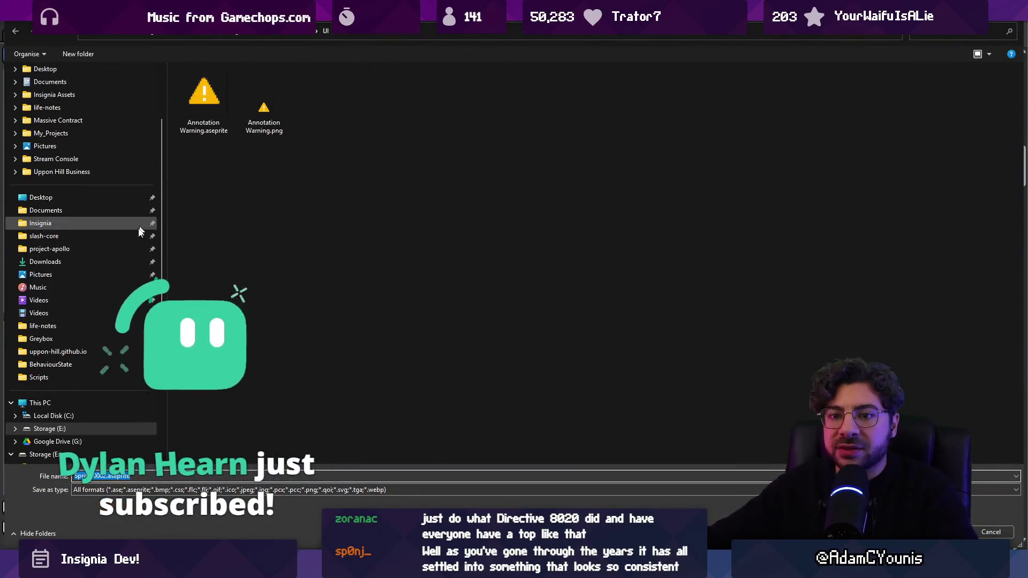
# Step: Browse to the Insignia project's Assets/Sprites/Character/Chapter 2/Hirren folder
pyautogui.click(101, 221)
pyautogui.doubleClick(220, 141)
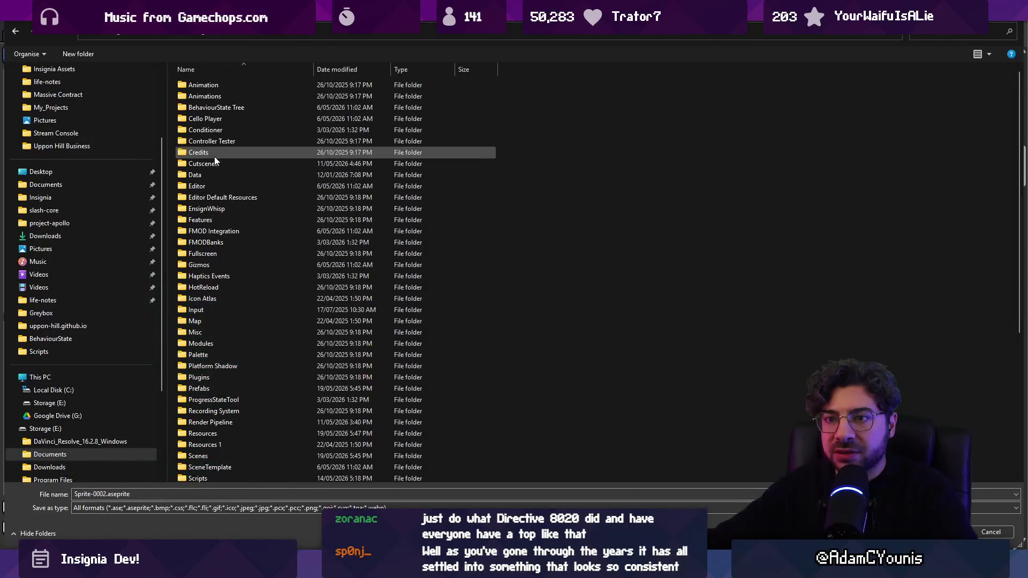
pyautogui.scroll(-3, 224, 278)
pyautogui.scroll(-1, 217, 316)
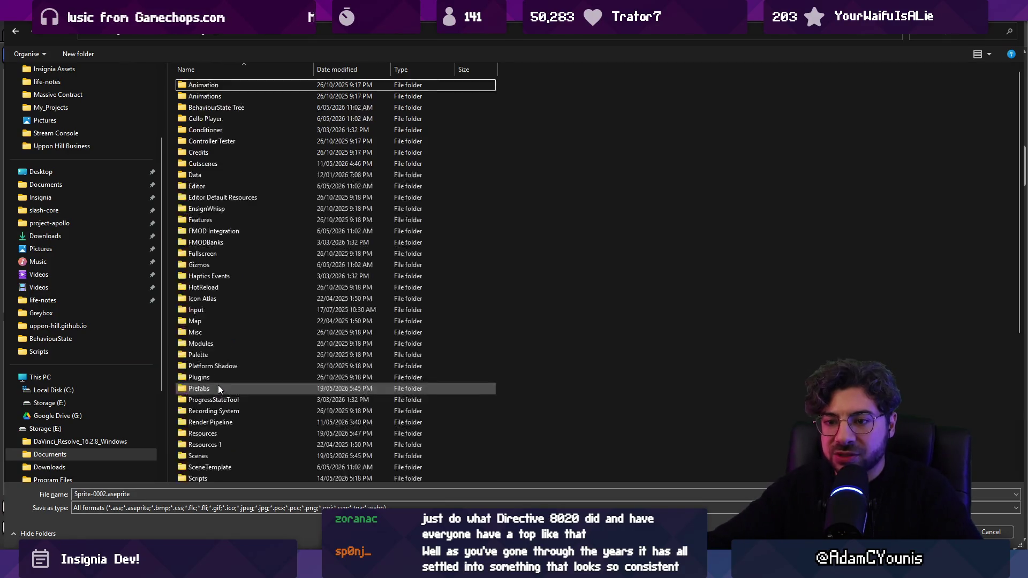
pyautogui.press('Down')
pyautogui.press('Down')
pyautogui.press('Down')
pyautogui.scroll(-4, 218, 385)
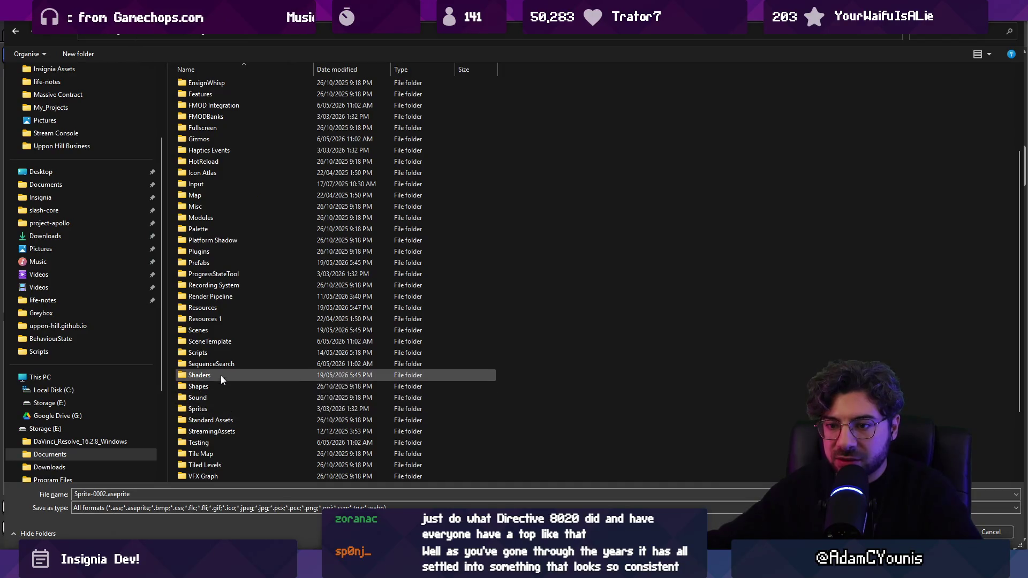
pyautogui.doubleClick(226, 411)
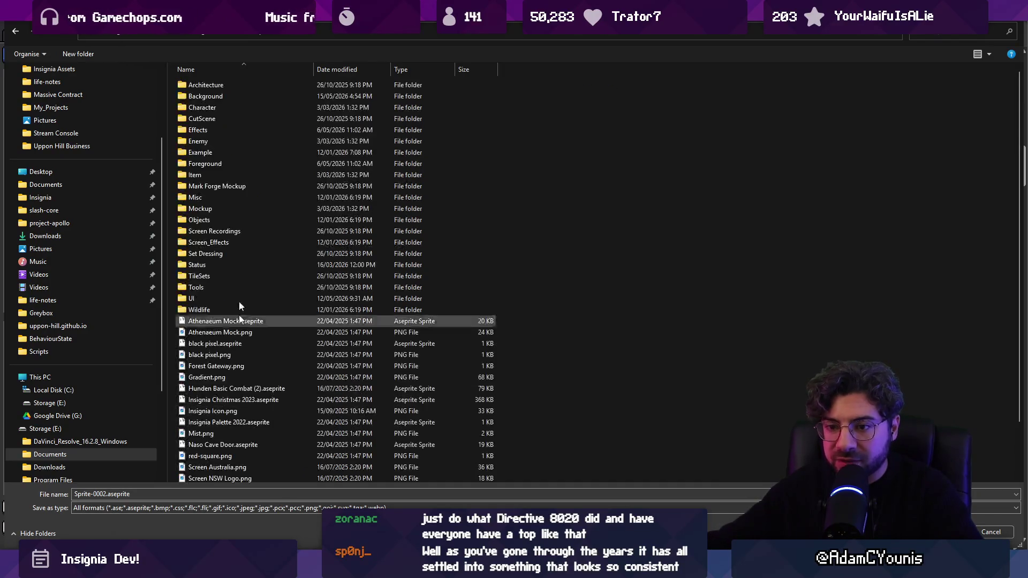
pyautogui.doubleClick(217, 107)
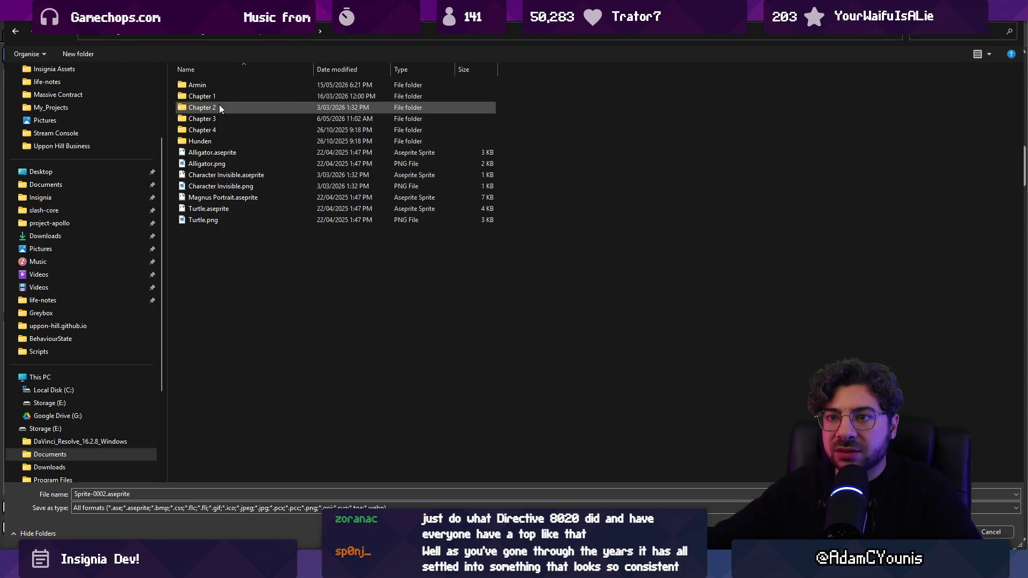
pyautogui.doubleClick(220, 105)
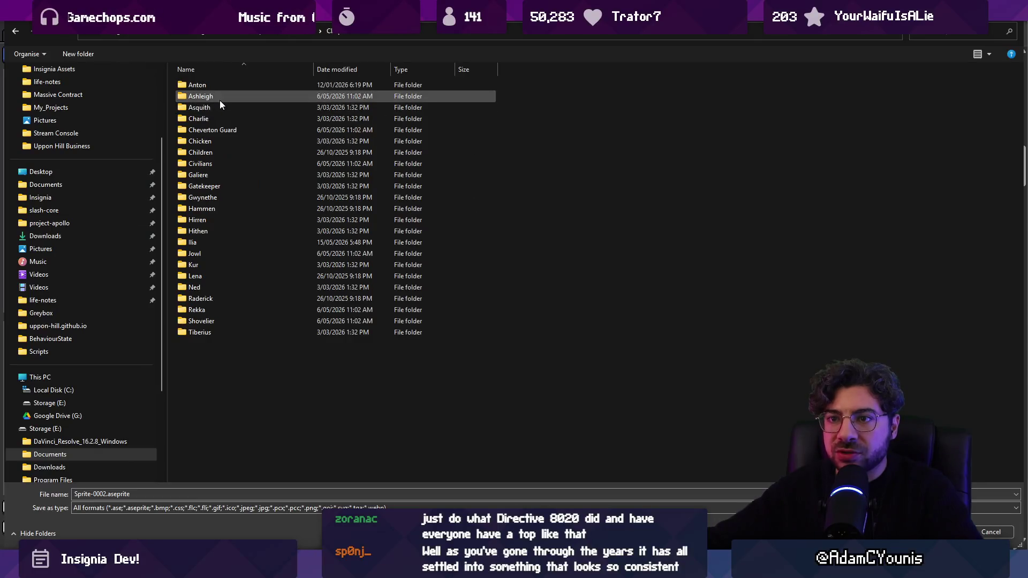
pyautogui.doubleClick(216, 220)
# Step: Save the sprite there as 'Hirren Children Concept.aseprite'
pyautogui.click(103, 476)
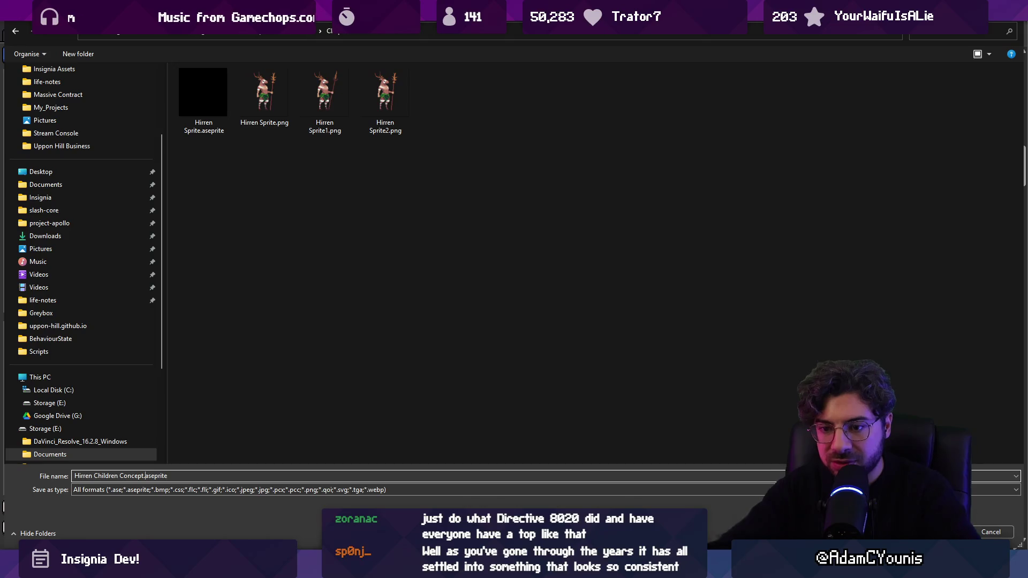
pyautogui.press('Return')
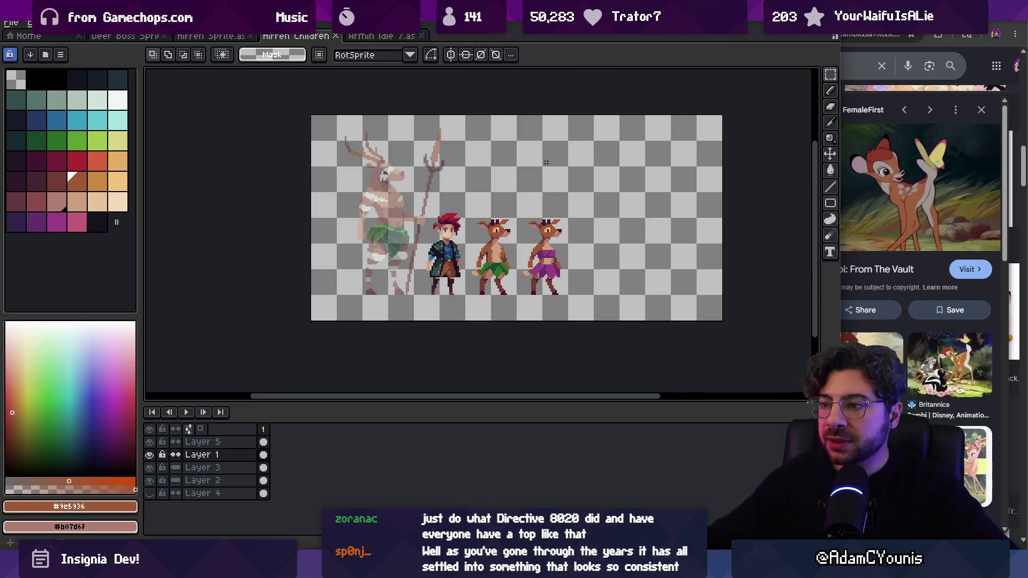
pyautogui.scroll(-1, 581, 188)
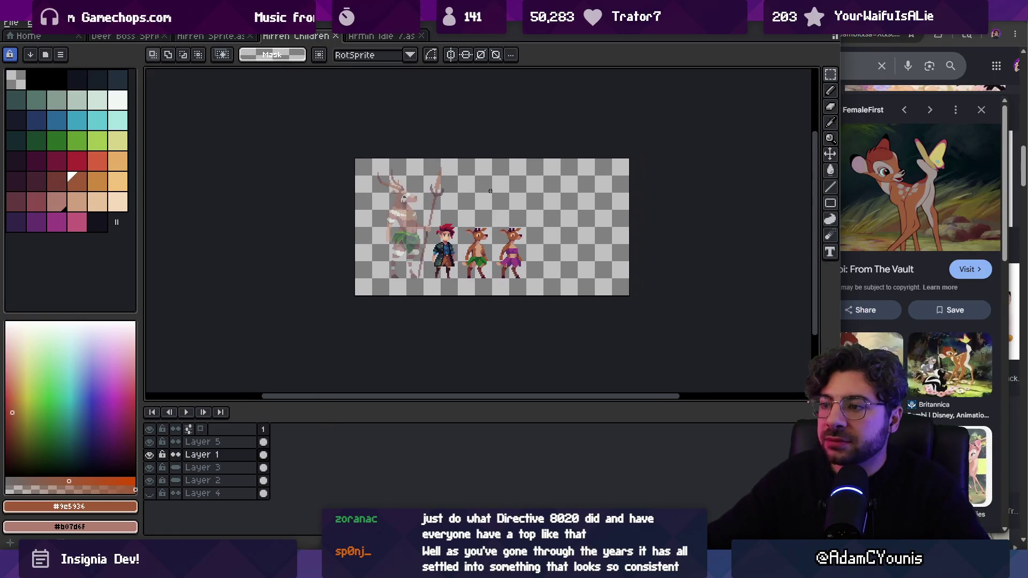
pyautogui.click(383, 38)
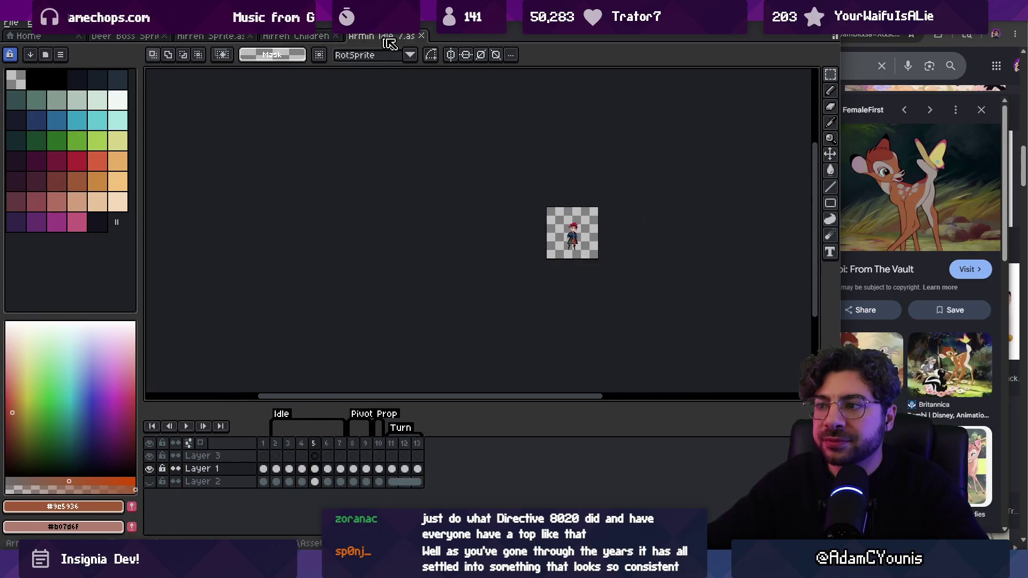
pyautogui.hotkey('alt', 'Tab')
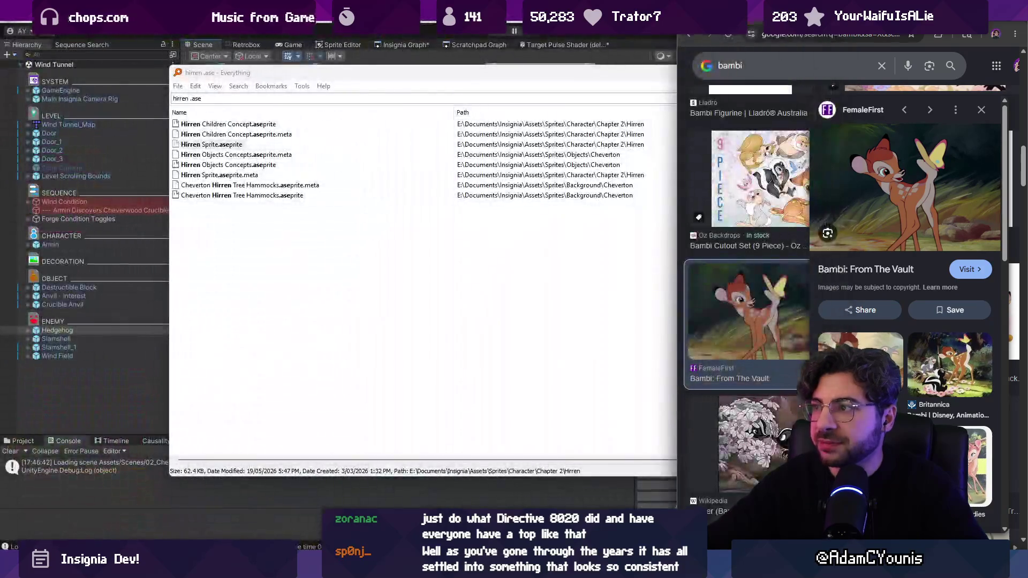
# Step: Back in Unity, save the Insignia Graph and zoom out the Wind Tunnel Scene view
pyautogui.hotkey('alt', 'Tab')
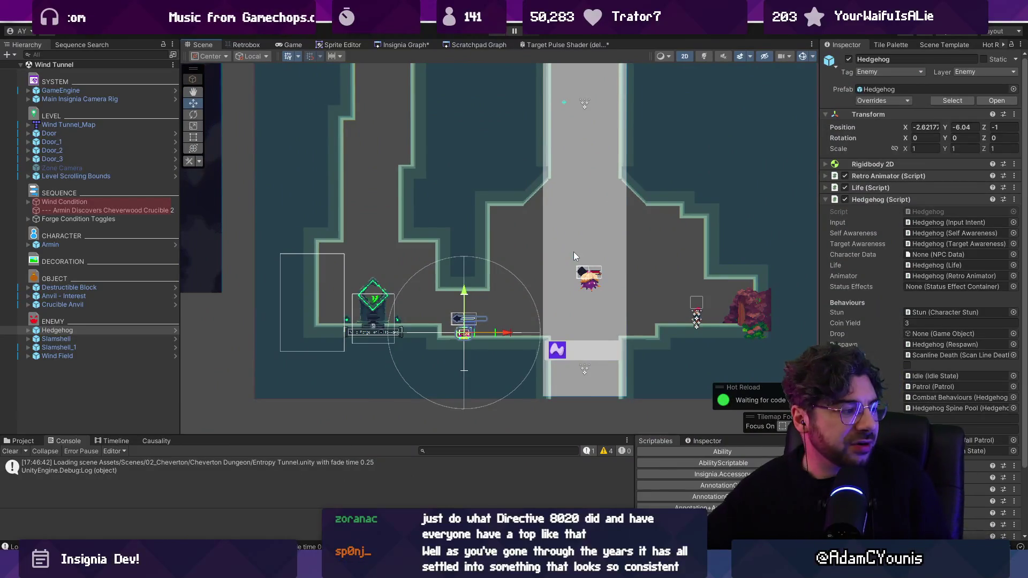
pyautogui.hotkey('ctrl', 's')
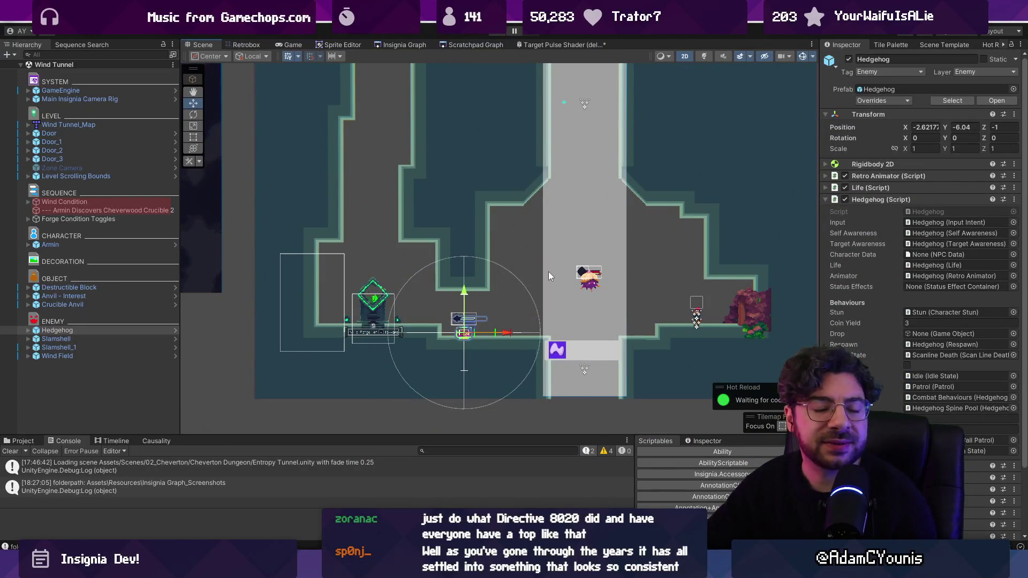
pyautogui.scroll(-6, 538, 328)
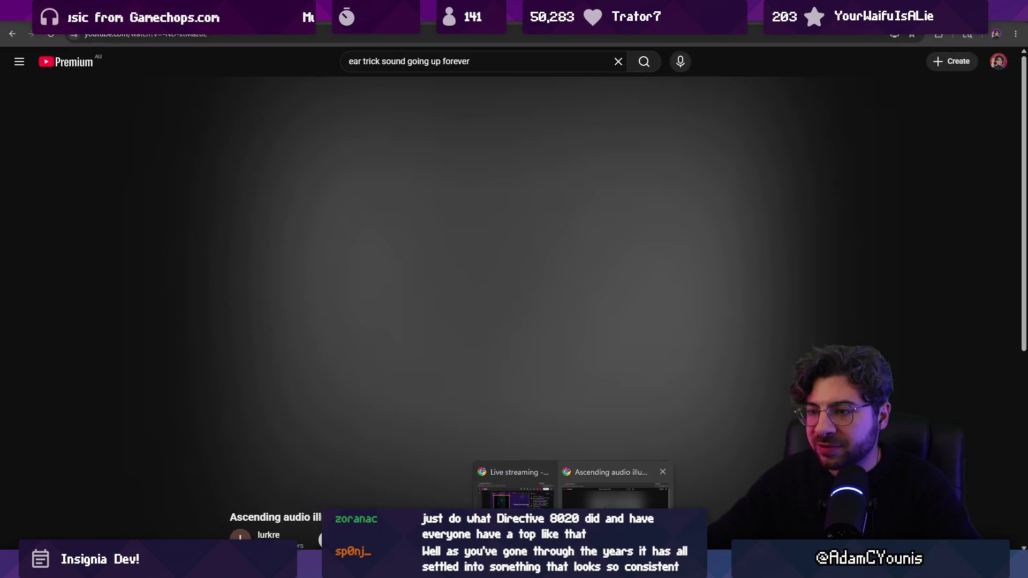
# Step: Load Twitch's Software and Game Development directory in the browser and scroll through the live channels
pyautogui.click(605, 484)
pyautogui.click(317, 34)
pyautogui.write('twitch.tv/directory/category/software-and-game-development?sort=VIEWER_COUNT')
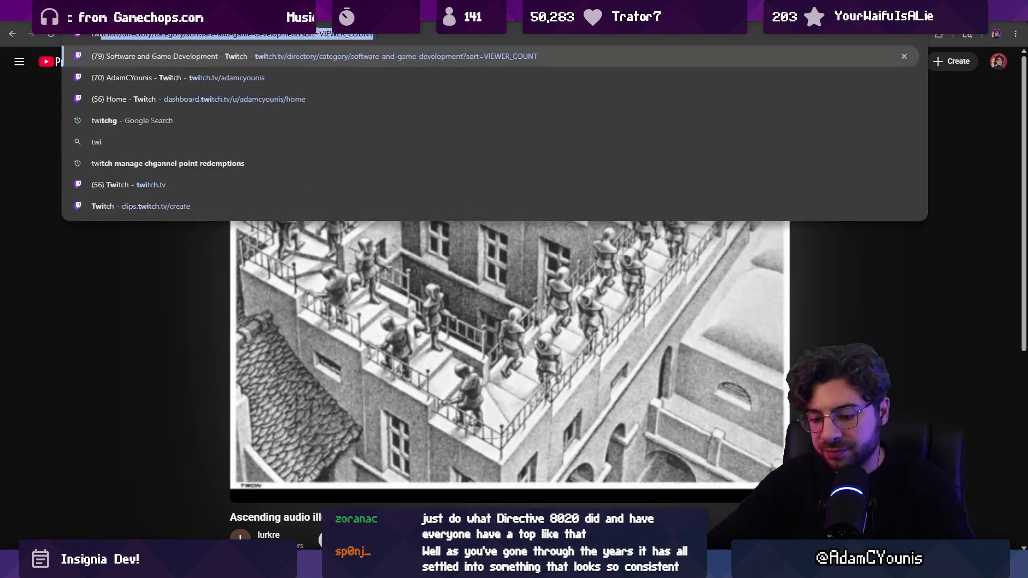
pyautogui.press('Return')
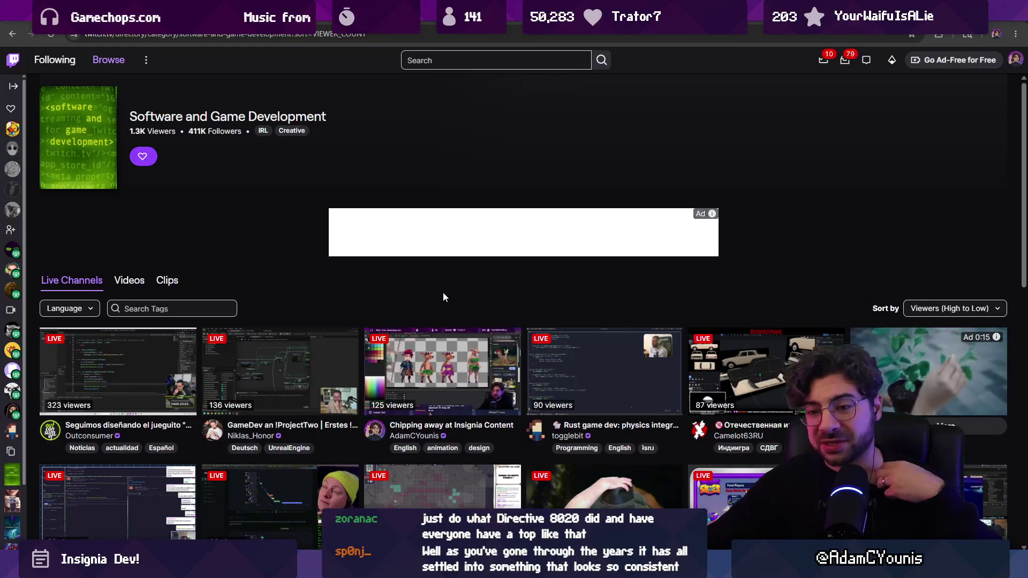
pyautogui.scroll(-2, 445, 297)
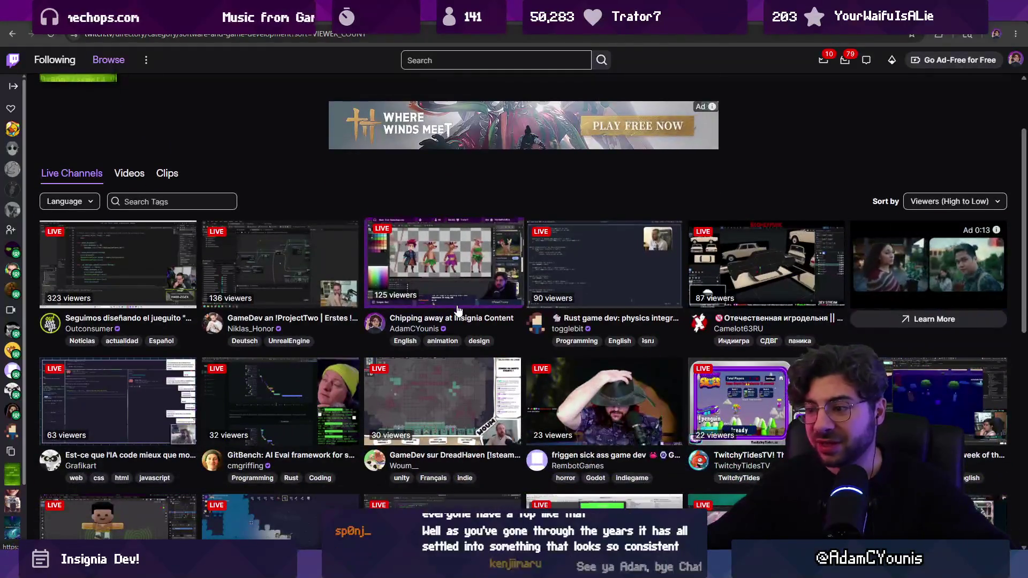
pyautogui.scroll(-1, 517, 326)
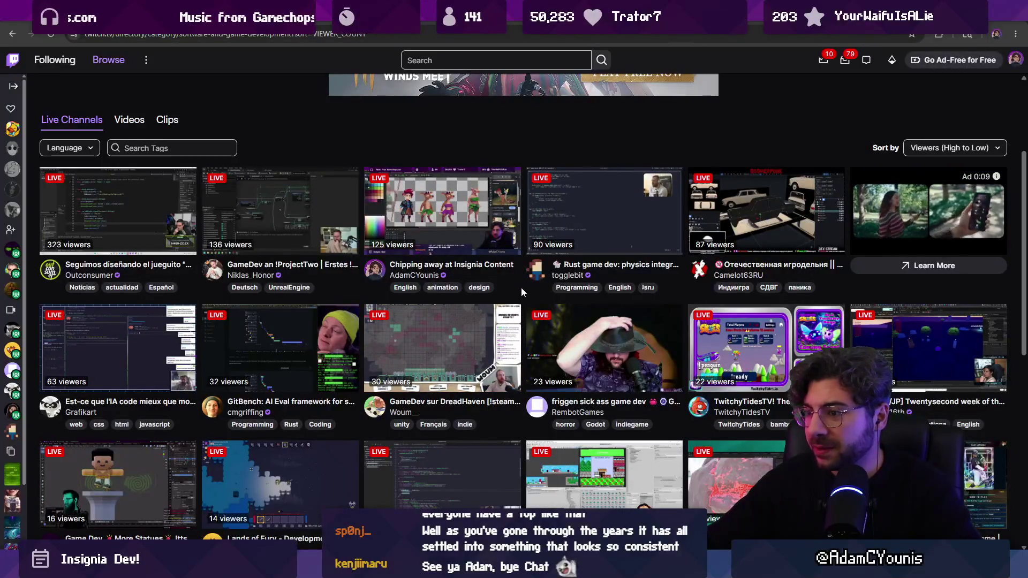
pyautogui.scroll(-3, 520, 291)
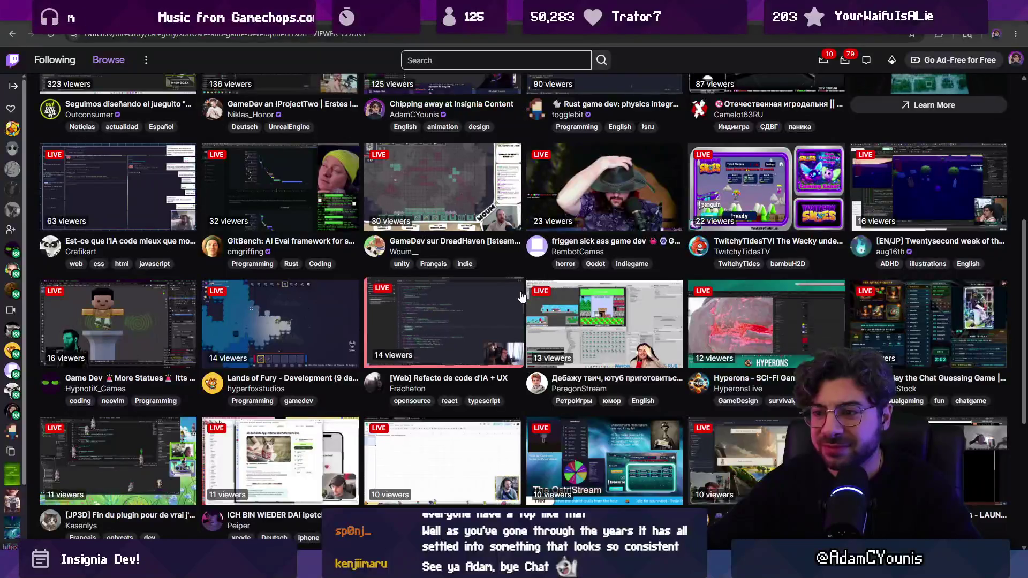